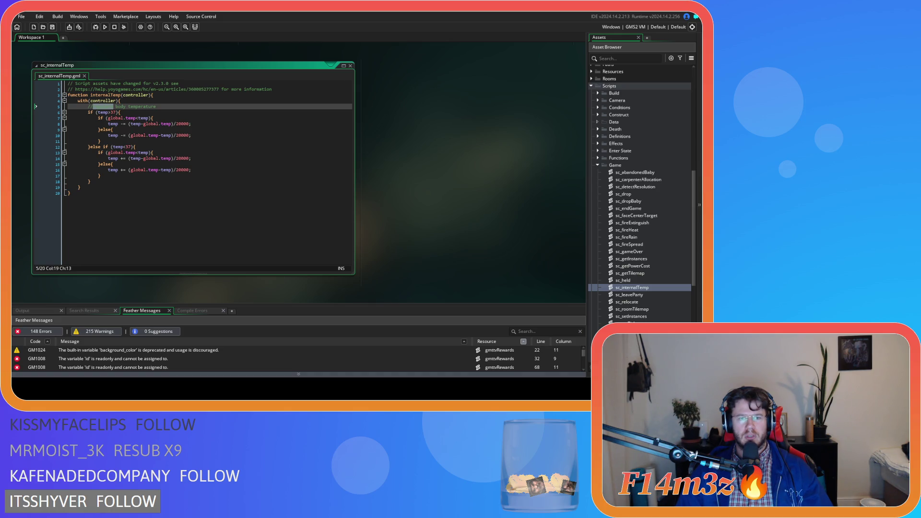
# Change 'body' to 'internal' in the line 5 comment and save sc_internalTemp.
pyautogui.doubleClick(121, 106)
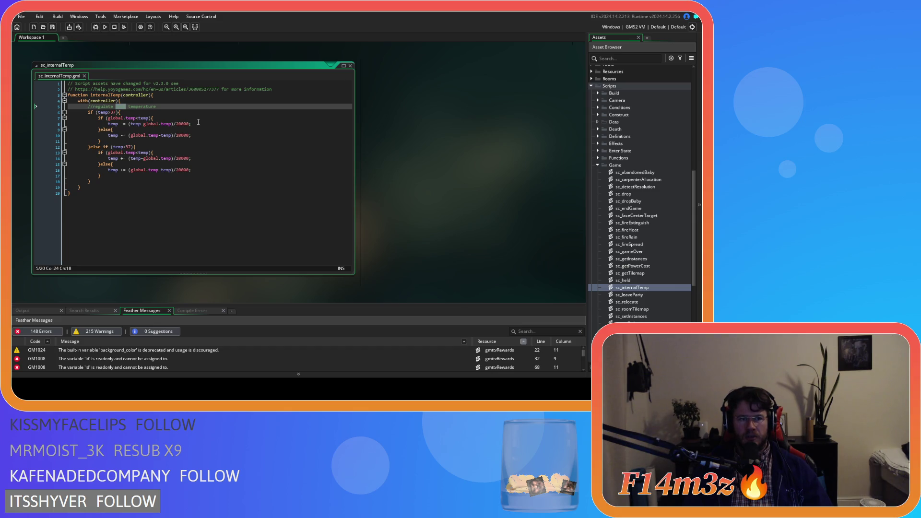
pyautogui.write('internal')
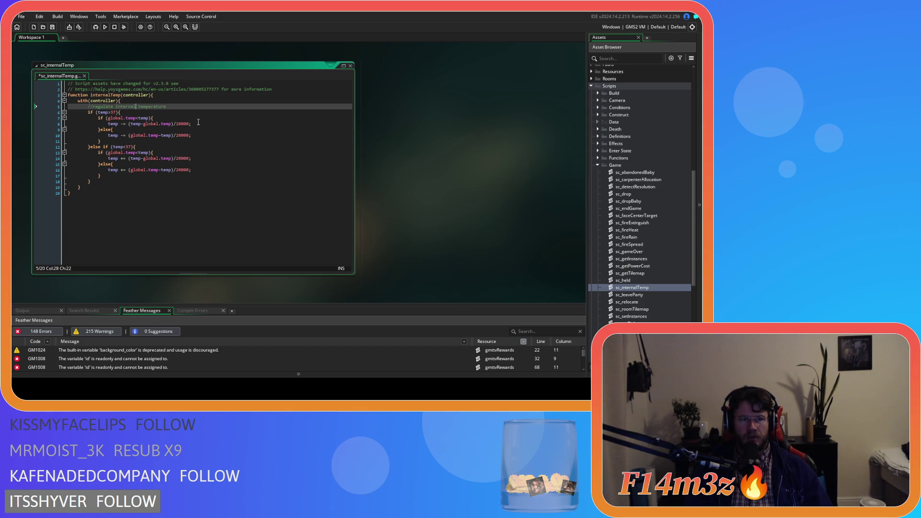
pyautogui.click(192, 135)
pyautogui.hotkey('ctrl', 's')
pyautogui.click(109, 106)
pyautogui.click(108, 112)
pyautogui.press('Left')
pyautogui.press('Left')
pyautogui.press('Left')
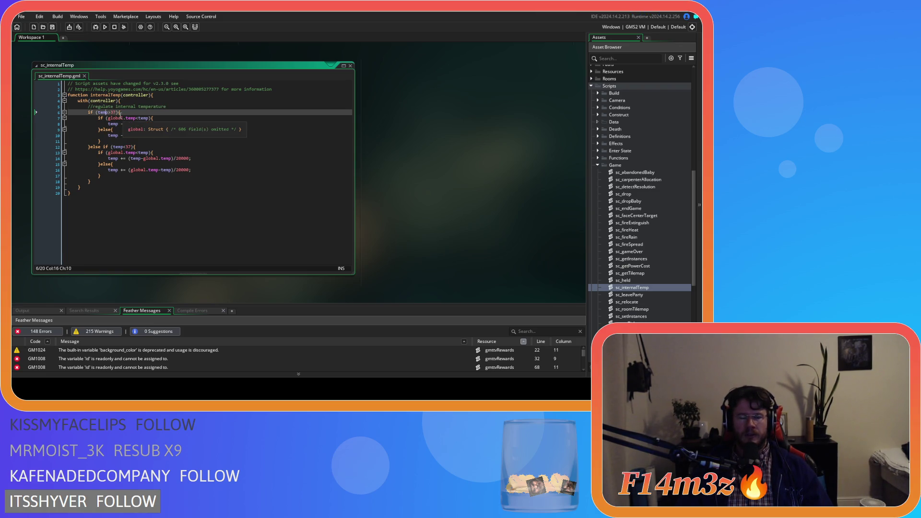
pyautogui.moveTo(151, 122)
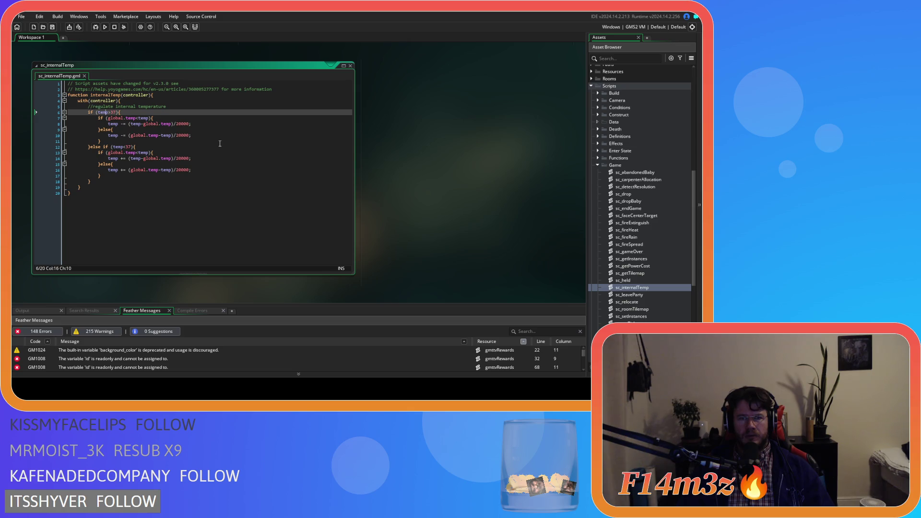
# Replace the 37 thresholds on lines 6 and 12 with global.temp and save.
pyautogui.doubleClick(113, 112)
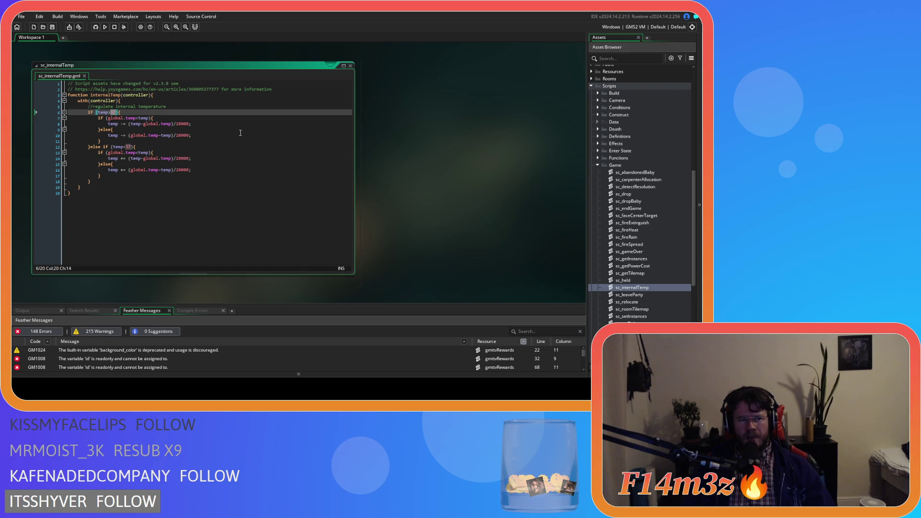
pyautogui.write('global.tem')
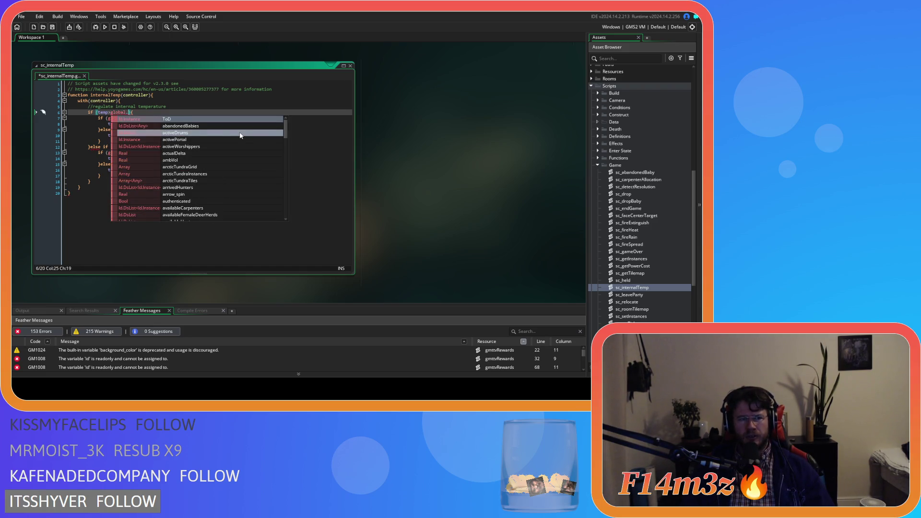
pyautogui.write('p')
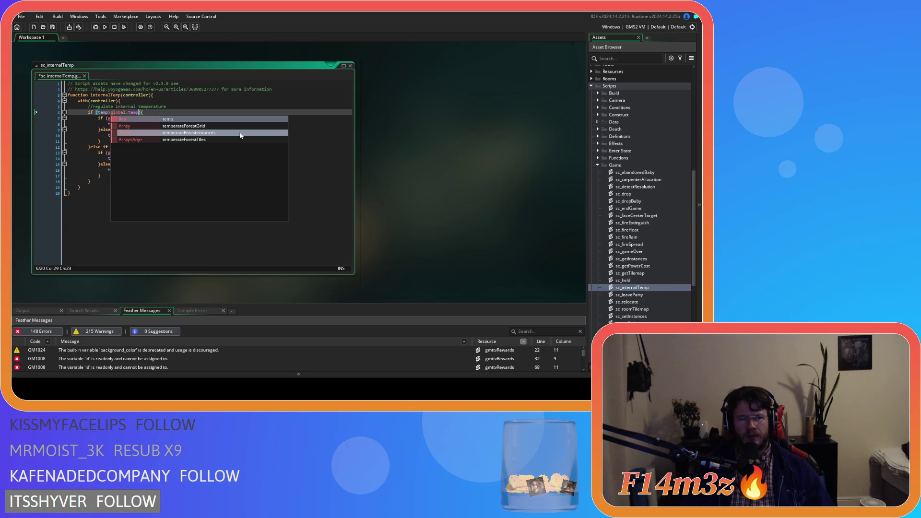
pyautogui.click(163, 107)
pyautogui.moveTo(111, 112); pyautogui.dragTo(137, 115)
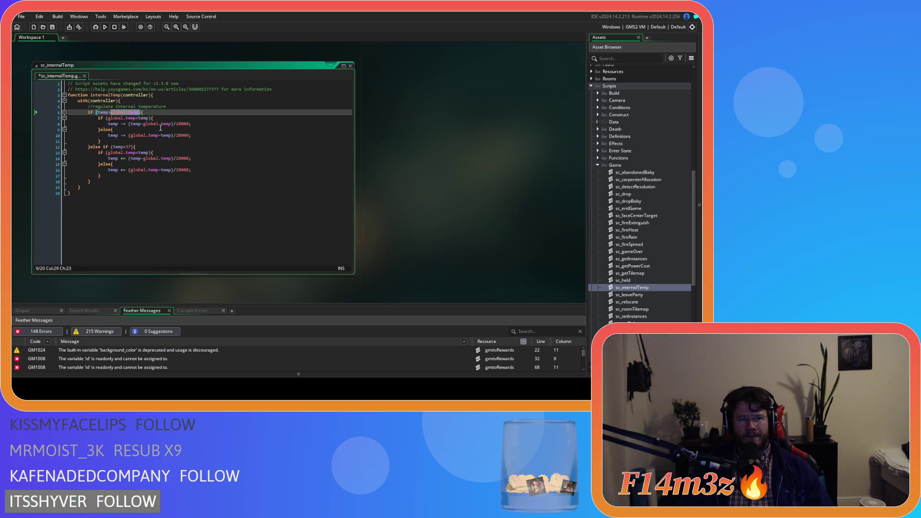
pyautogui.hotkey('ctrl', 'c')
pyautogui.doubleClick(131, 147)
pyautogui.hotkey('ctrl', 'v')
pyautogui.click(206, 146)
pyautogui.hotkey('ctrl', 's')
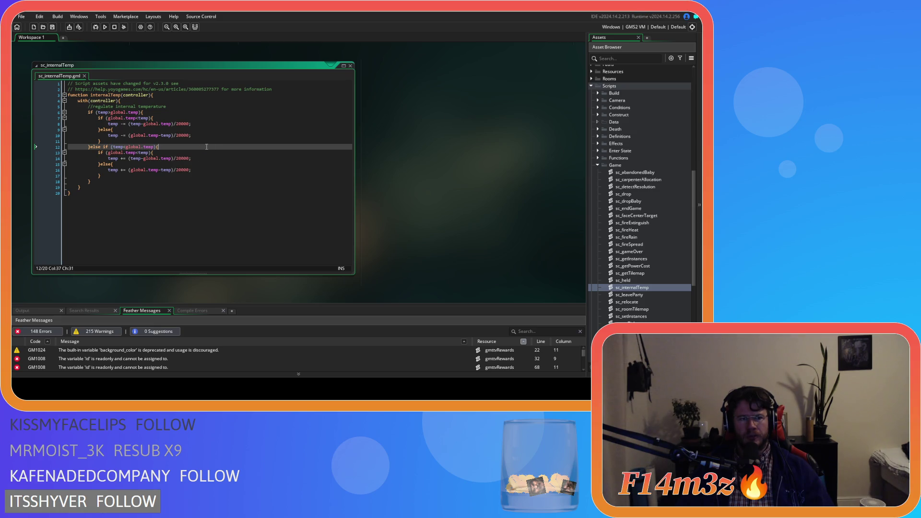
# Undo and redo both global.temp replacements to compare them with the old 37 thresholds.
pyautogui.moveTo(108, 118); pyautogui.dragTo(157, 117)
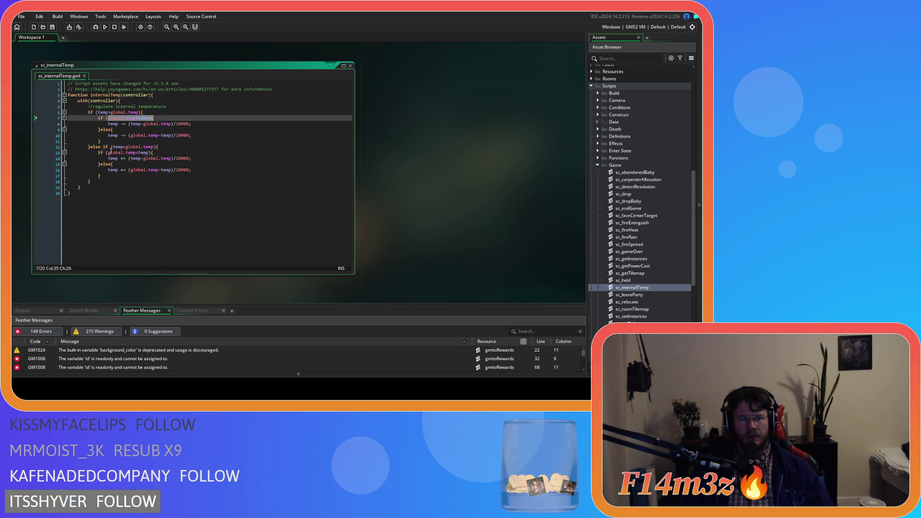
pyautogui.hotkey('ctrl', 'z')
pyautogui.hotkey('ctrl', 'z')
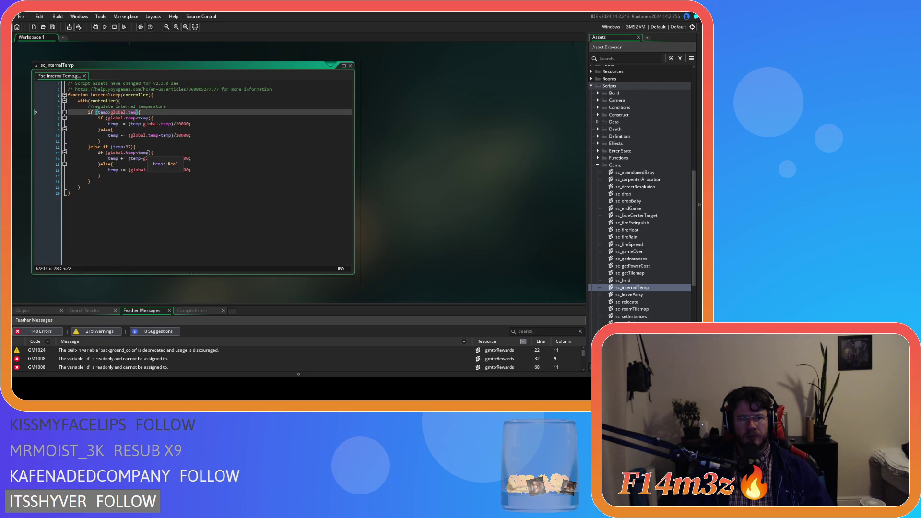
pyautogui.hotkey('ctrl', 'z')
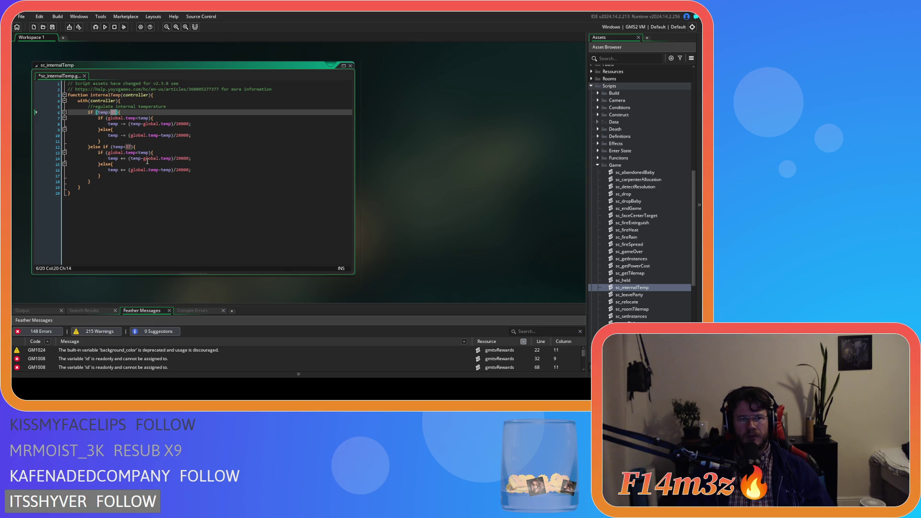
pyautogui.hotkey('ctrl', 'y')
pyautogui.hotkey('ctrl', 'y')
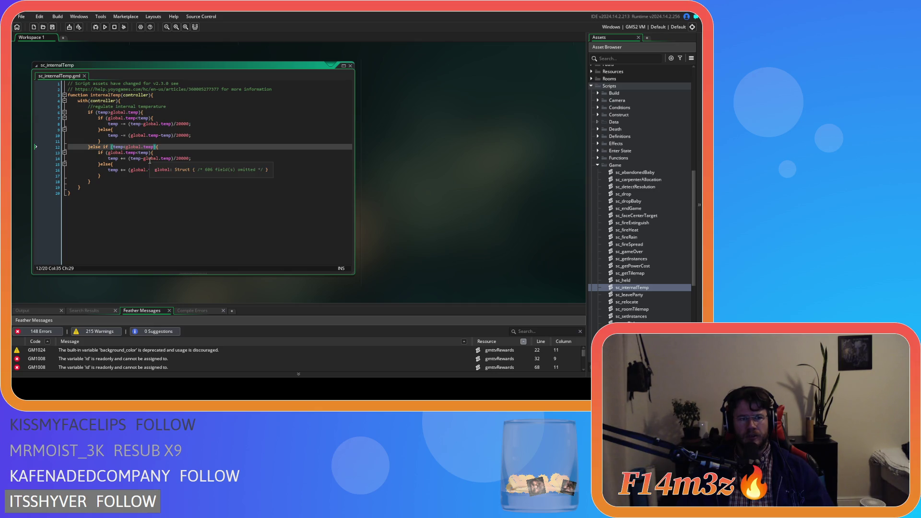
pyautogui.click(169, 153)
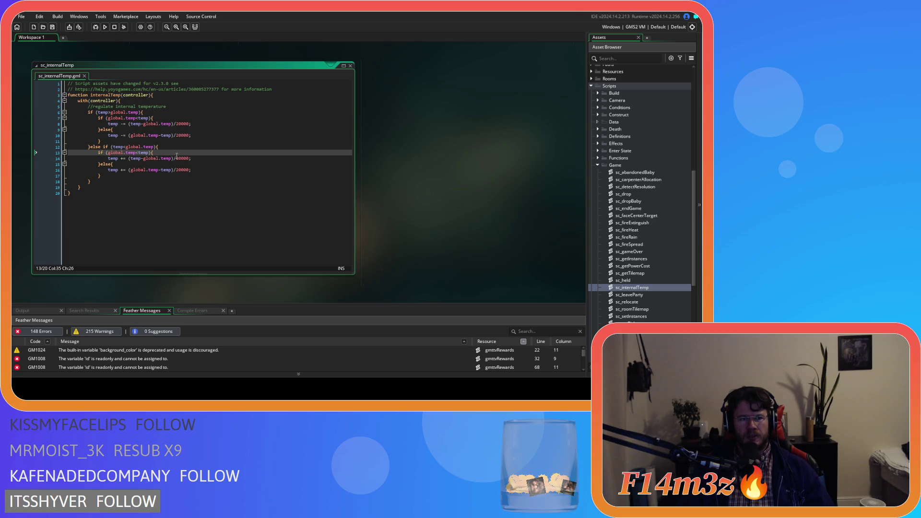
pyautogui.click(123, 113)
pyautogui.doubleClick(105, 112)
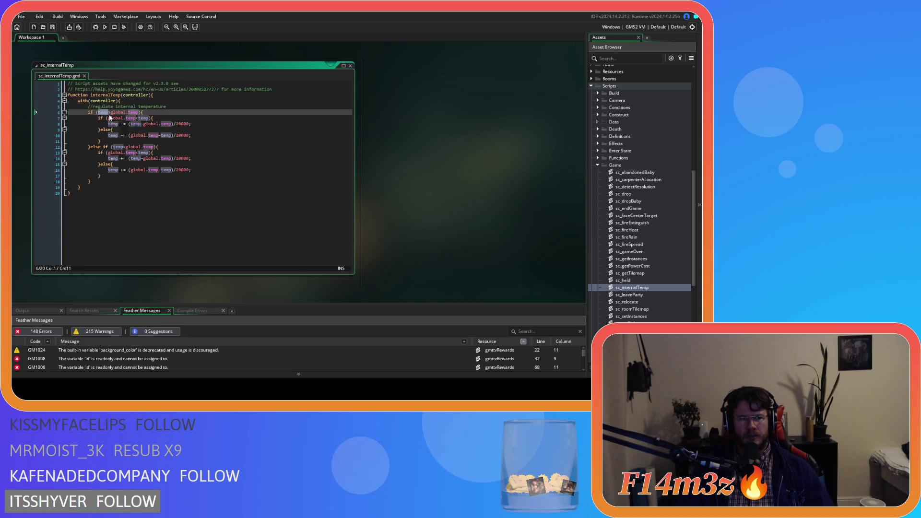
pyautogui.moveTo(111, 112); pyautogui.dragTo(139, 113)
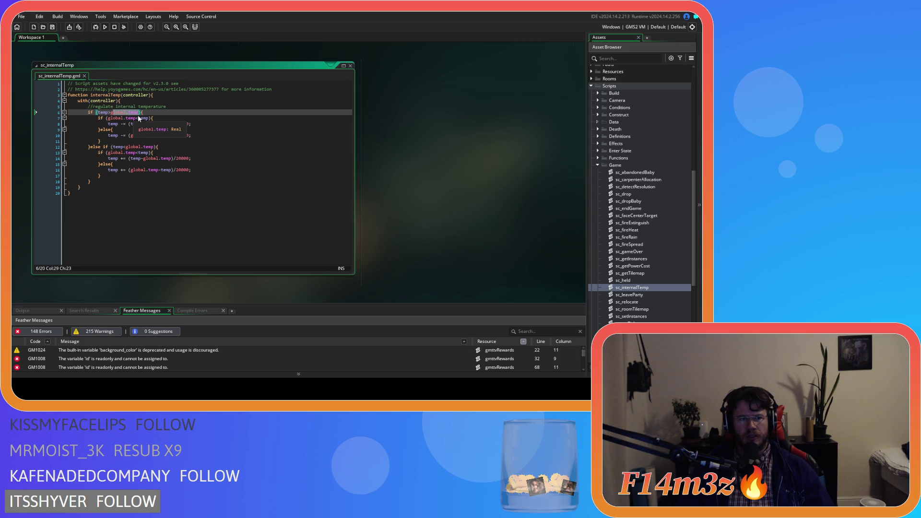
pyautogui.click(159, 113)
pyautogui.moveTo(113, 120)
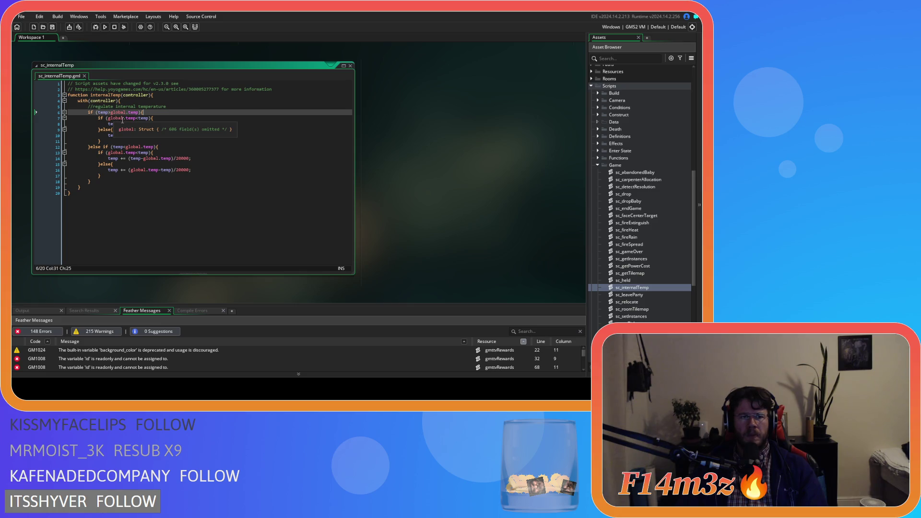
pyautogui.moveTo(142, 124)
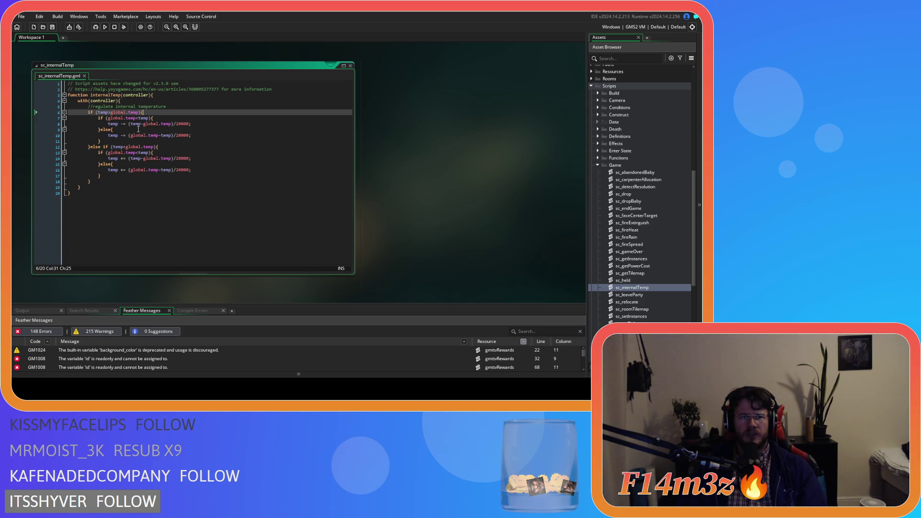
pyautogui.click(134, 119)
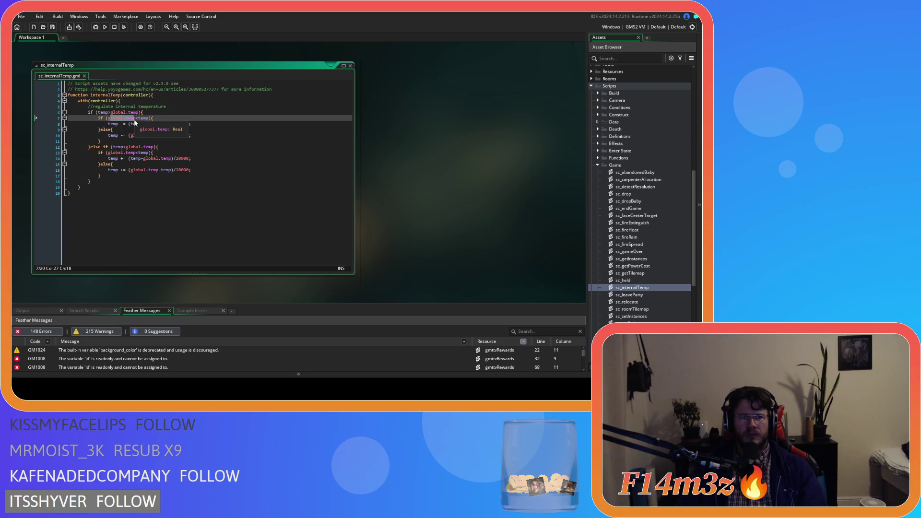
pyautogui.click(128, 141)
pyautogui.click(127, 146)
pyautogui.click(122, 136)
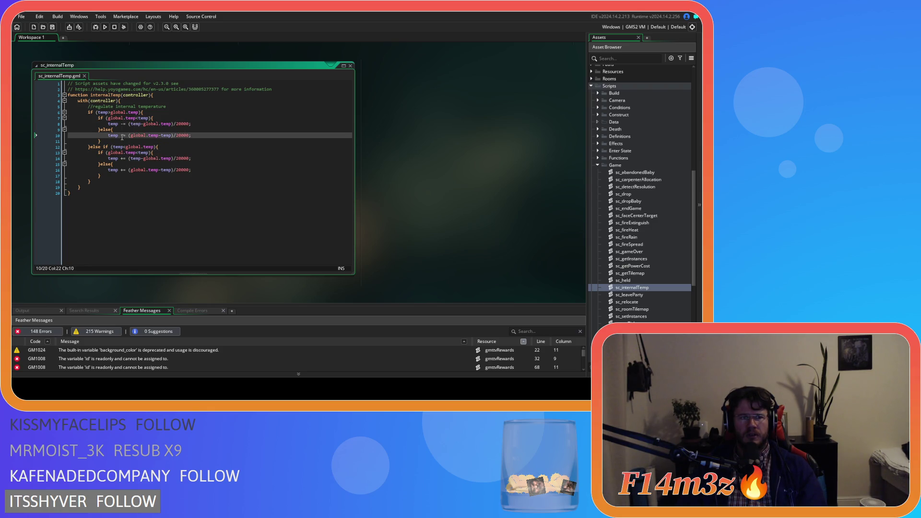
pyautogui.click(122, 141)
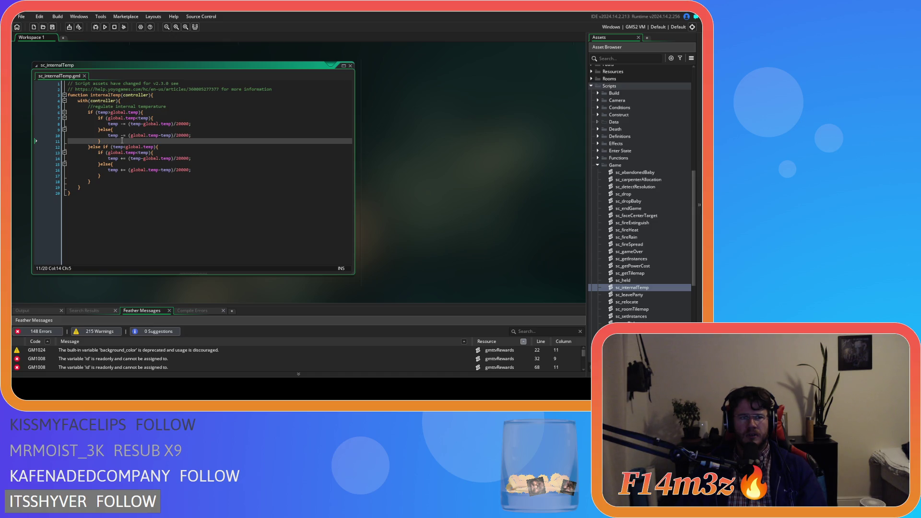
pyautogui.click(173, 119)
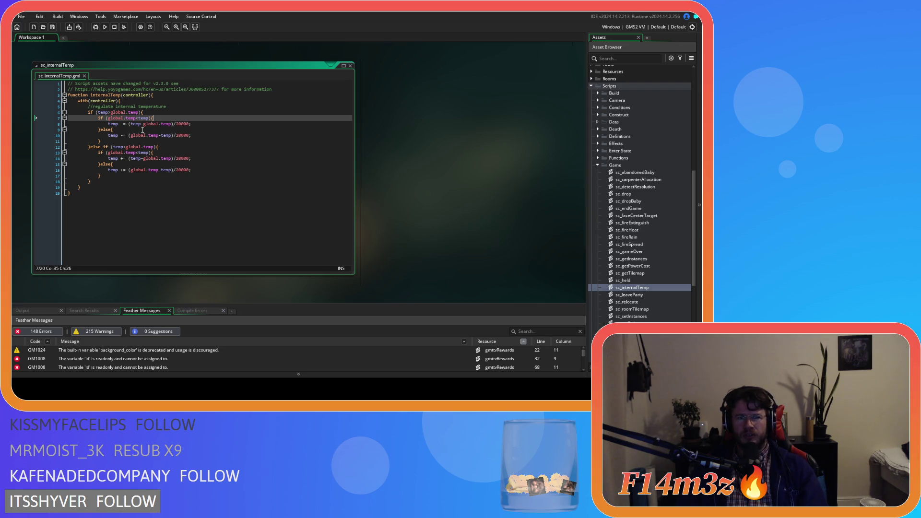
pyautogui.press('Left')
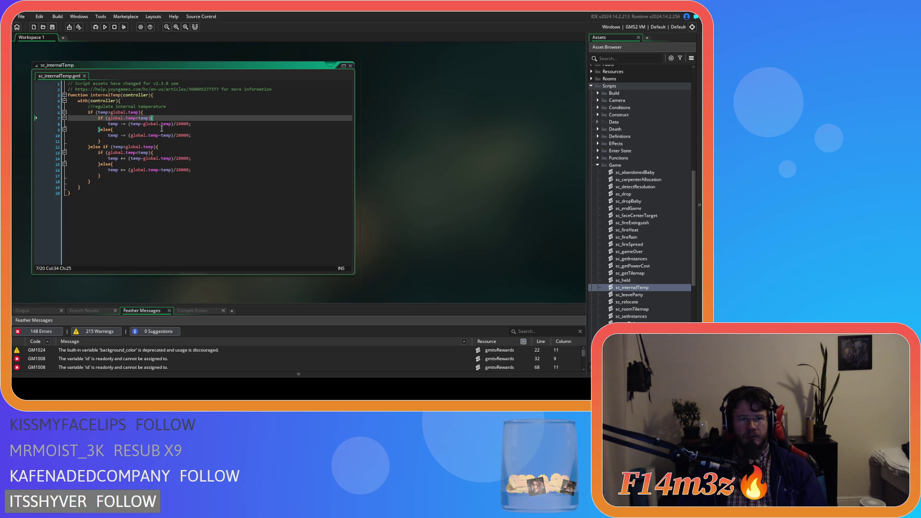
pyautogui.click(150, 111)
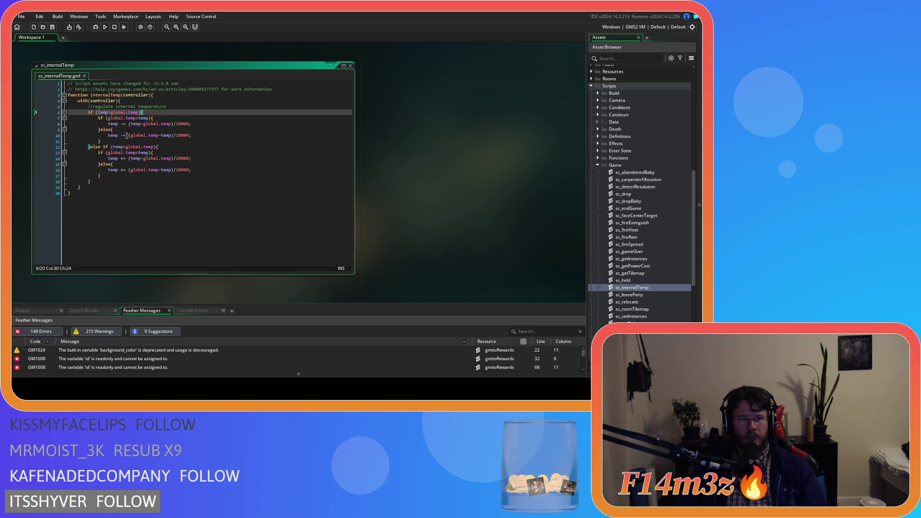
# Delete the else-if branch and the outer temperature check, dedent the remaining if/else, and save.
pyautogui.moveTo(91, 182); pyautogui.dragTo(91, 147)
pyautogui.press('BackSpace')
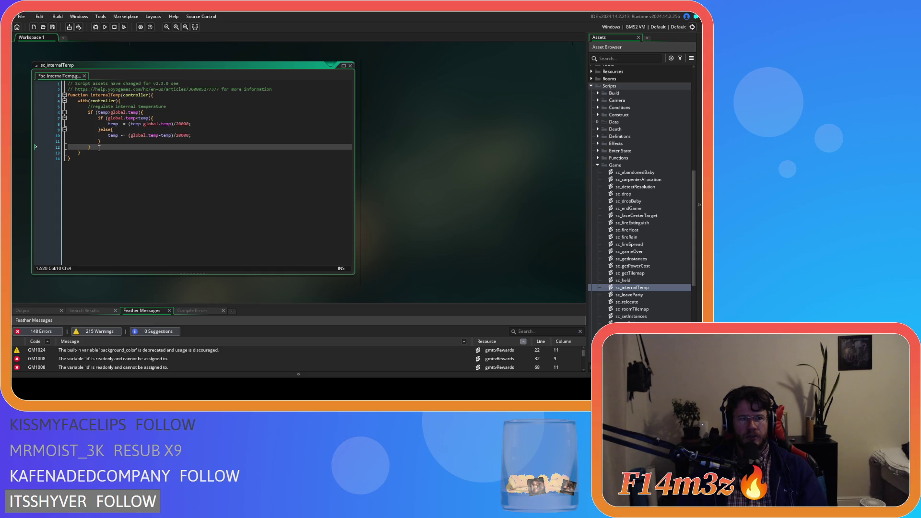
pyautogui.press('BackSpace')
pyautogui.press('BackSpace')
pyautogui.press('BackSpace')
pyautogui.click(144, 113)
pyautogui.hotkey('shift', 'Home')
pyautogui.hotkey('shift', 'Home')
pyautogui.press('BackSpace')
pyautogui.press('BackSpace')
pyautogui.moveTo(104, 136); pyautogui.dragTo(45, 110)
pyautogui.hotkey('shift', 'Tab')
pyautogui.hotkey('ctrl', 's')
# Remove '<temp' from the if condition.
pyautogui.click(116, 118)
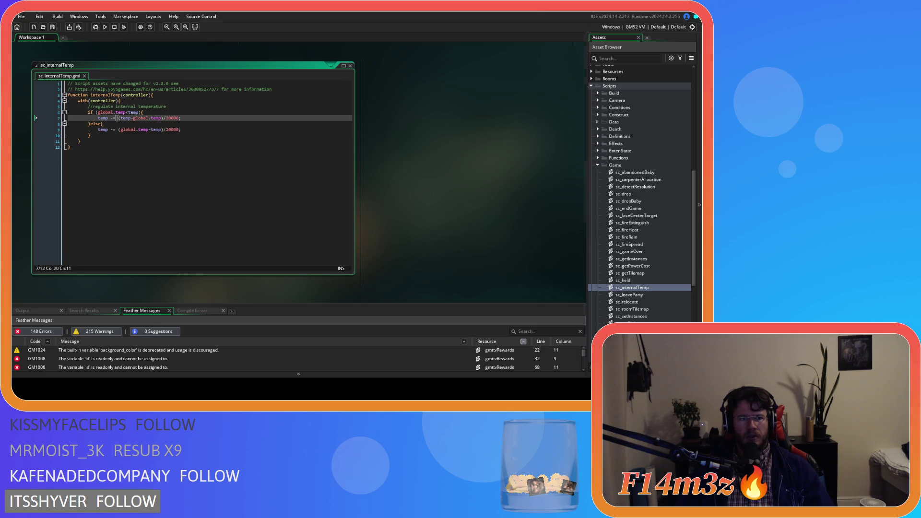
pyautogui.click(152, 112)
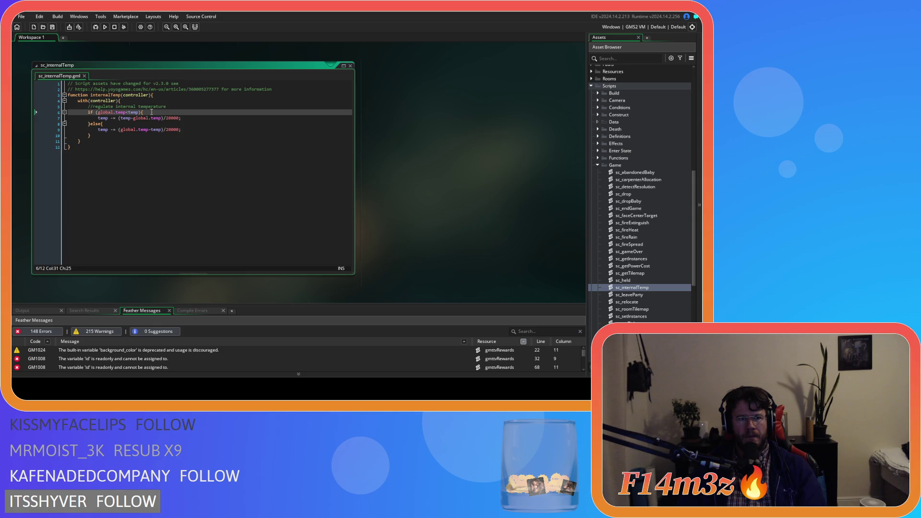
pyautogui.moveTo(138, 114); pyautogui.dragTo(126, 114)
pyautogui.press('BackSpace')
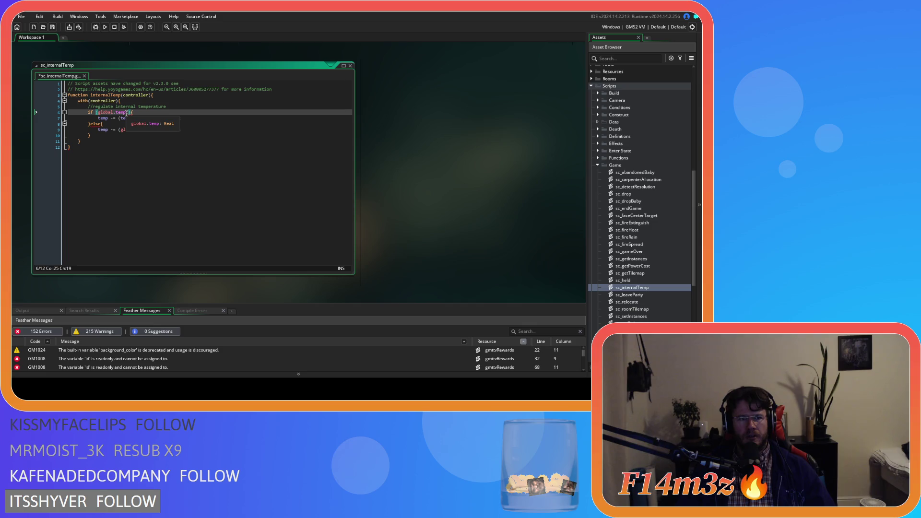
# Restore the condition and drop the 'global.' prefix on its left side so it reads temp<global.temp.
pyautogui.hotkey('ctrl', 'z')
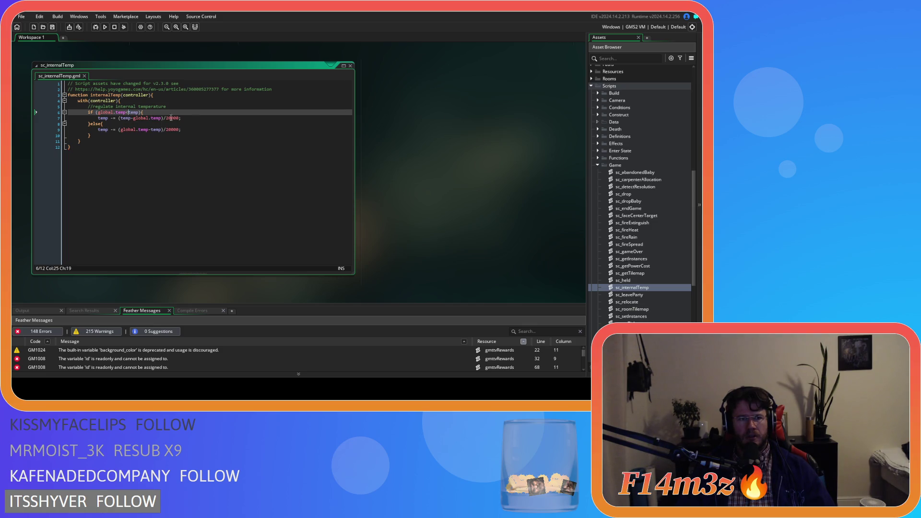
pyautogui.write('global.')
pyautogui.click(109, 111)
pyautogui.press('BackSpace')
pyautogui.press('BackSpace')
pyautogui.press('BackSpace')
pyautogui.press('Delete')
pyautogui.press('Delete')
pyautogui.press('Delete')
pyautogui.hotkey('ctrl', 's')
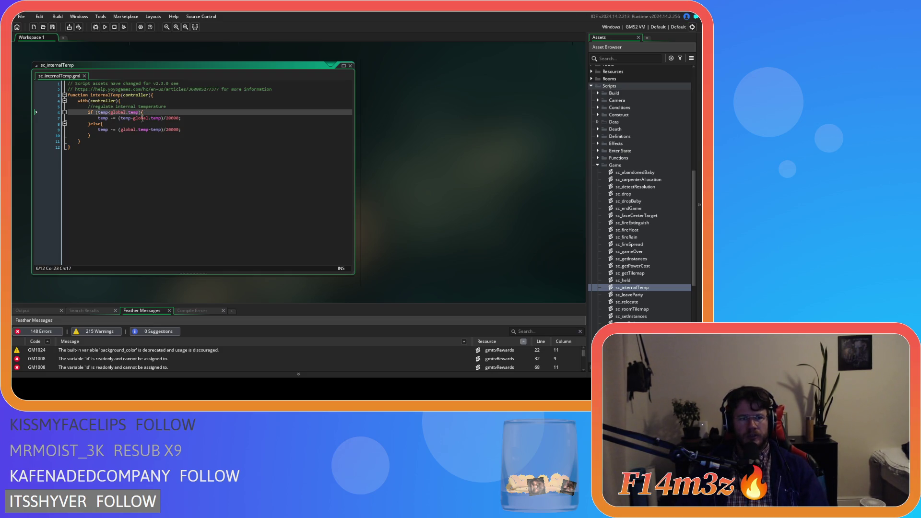
# Change line 7's -= to += so that branch adds (temp-global.temp)/20000.
pyautogui.click(147, 117)
pyautogui.doubleClick(99, 112)
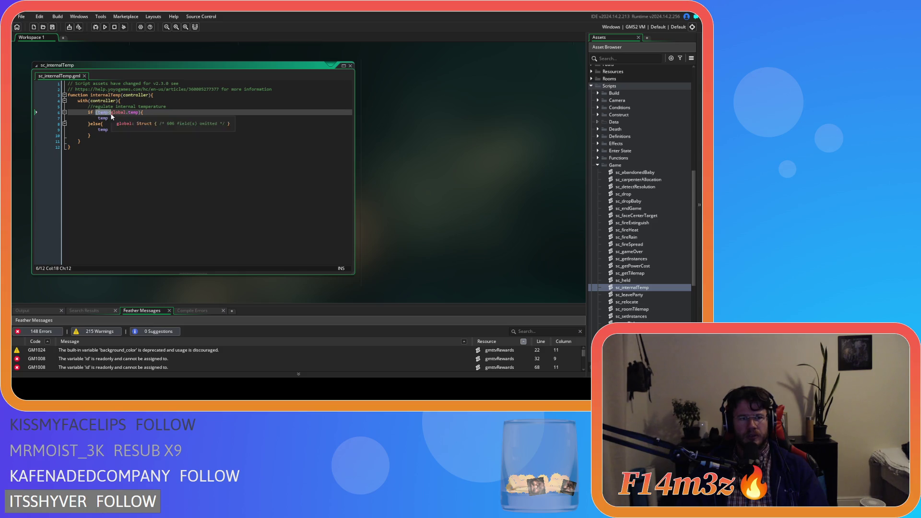
pyautogui.click(146, 143)
pyautogui.moveTo(112, 112); pyautogui.dragTo(111, 118)
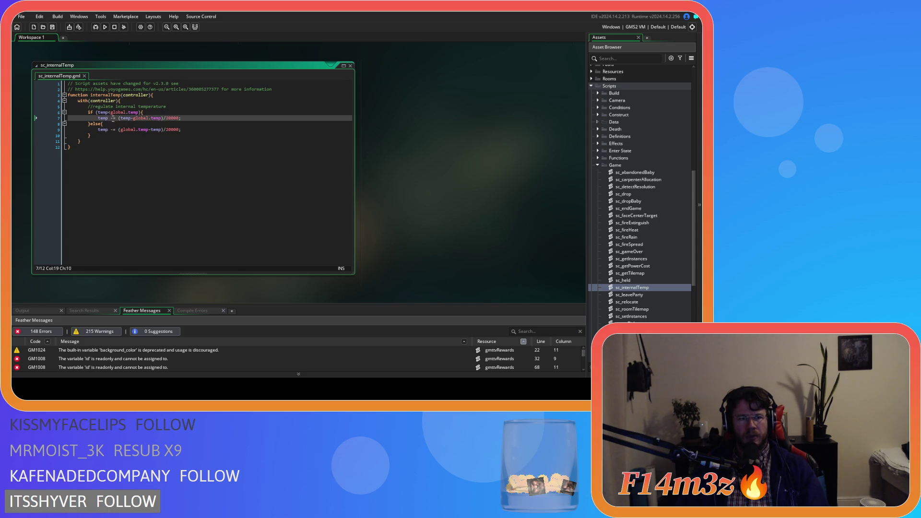
pyautogui.write('+')
pyautogui.doubleClick(125, 118)
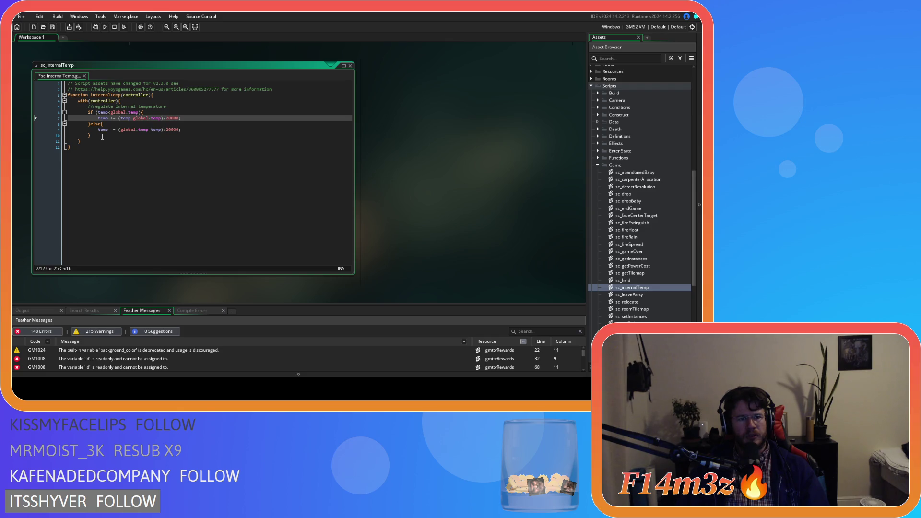
pyautogui.moveTo(111, 106); pyautogui.dragTo(136, 112)
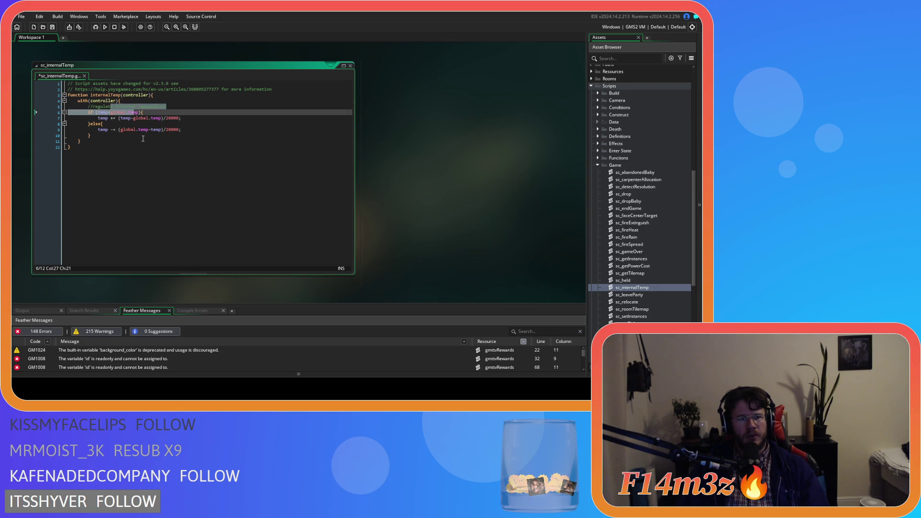
# Move the subtracting (global.temp-temp)/20000 statement from the else branch into the if branch.
pyautogui.click(225, 130)
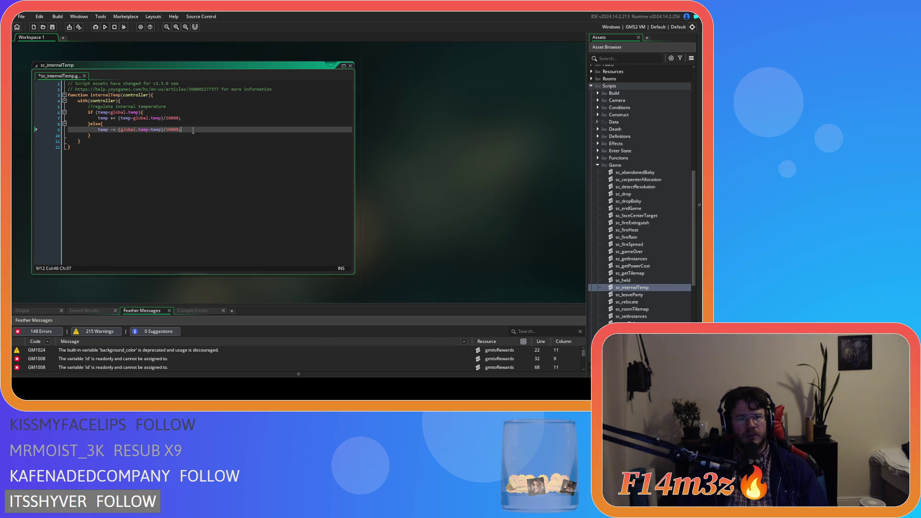
pyautogui.hotkey('ctrl', 's')
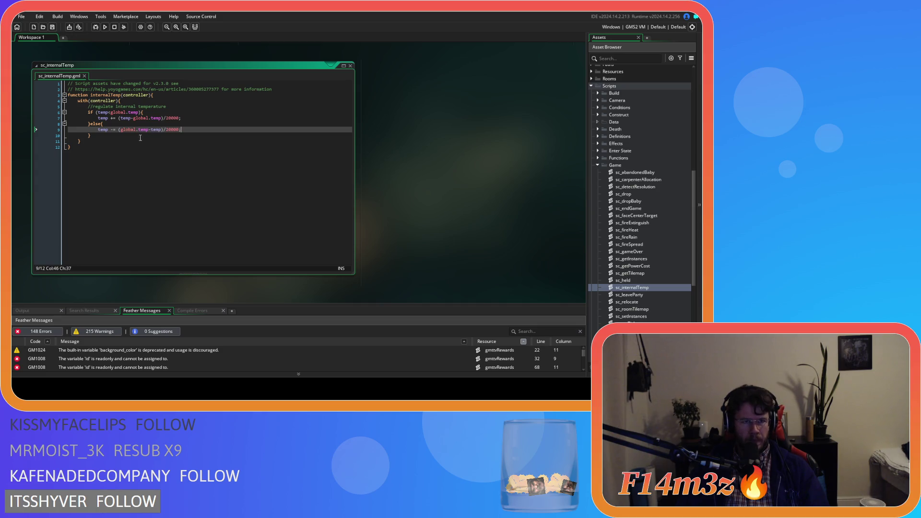
pyautogui.click(101, 112)
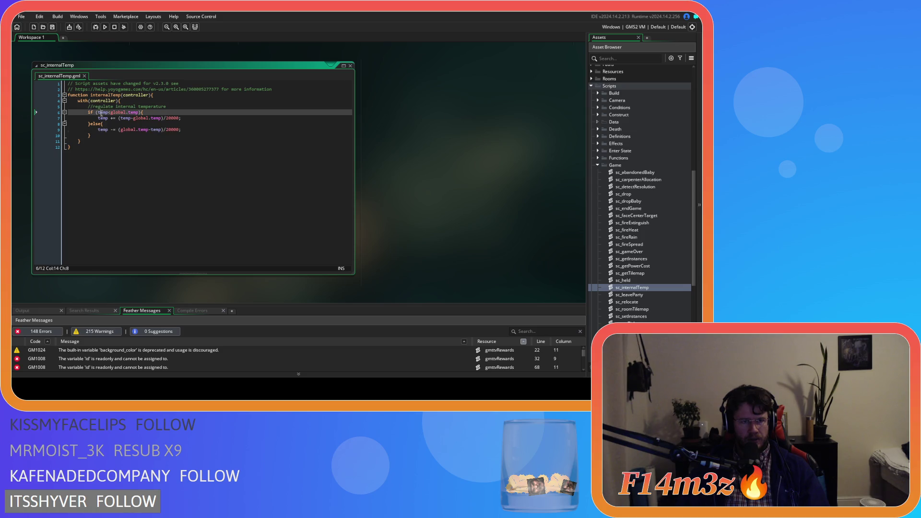
pyautogui.press('Right')
pyautogui.press('Right')
pyautogui.press('Right')
pyautogui.click(126, 120)
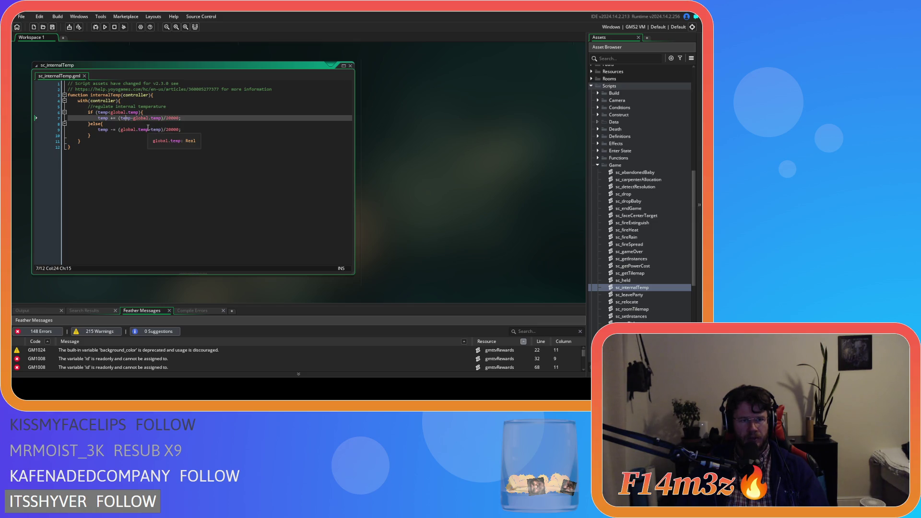
pyautogui.click(194, 131)
pyautogui.hotkey('shift', 'Home')
pyautogui.press('BackSpace')
pyautogui.click(158, 112)
pyautogui.press('Return')
pyautogui.write('temp -= (global.temp-temp)/20000;')
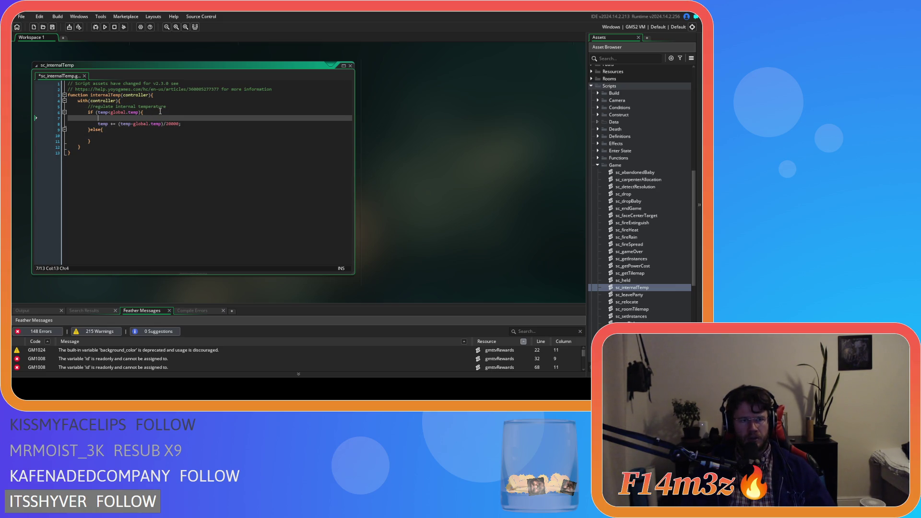
# Move the adding (temp-global.temp)/20000 statement under else, save, and check the swapped branches.
pyautogui.moveTo(182, 124); pyautogui.dragTo(98, 124)
pyautogui.press('BackSpace')
pyautogui.press('BackSpace')
pyautogui.press('Down')
pyautogui.press('Down')
pyautogui.hotkey('ctrl', 'v')
pyautogui.hotkey('ctrl', 's')
pyautogui.press('Up')
pyautogui.press('Up')
pyautogui.click(101, 112)
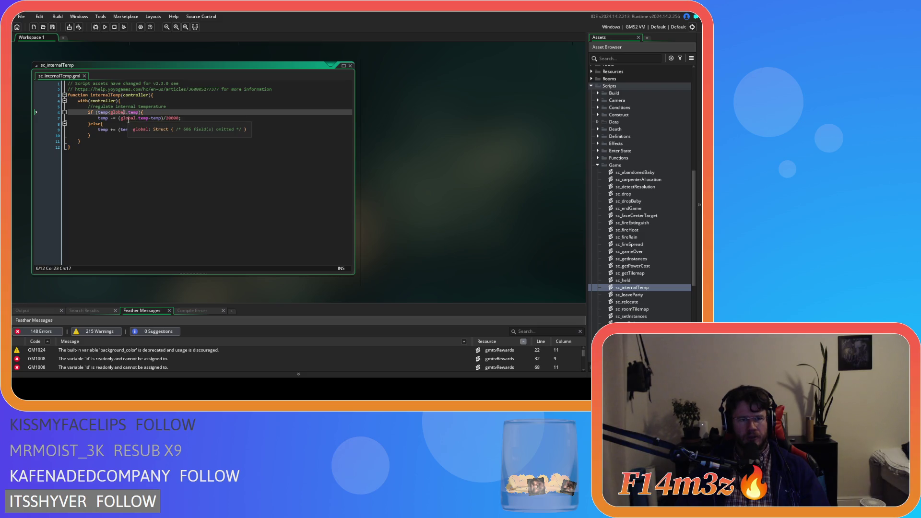
pyautogui.click(128, 120)
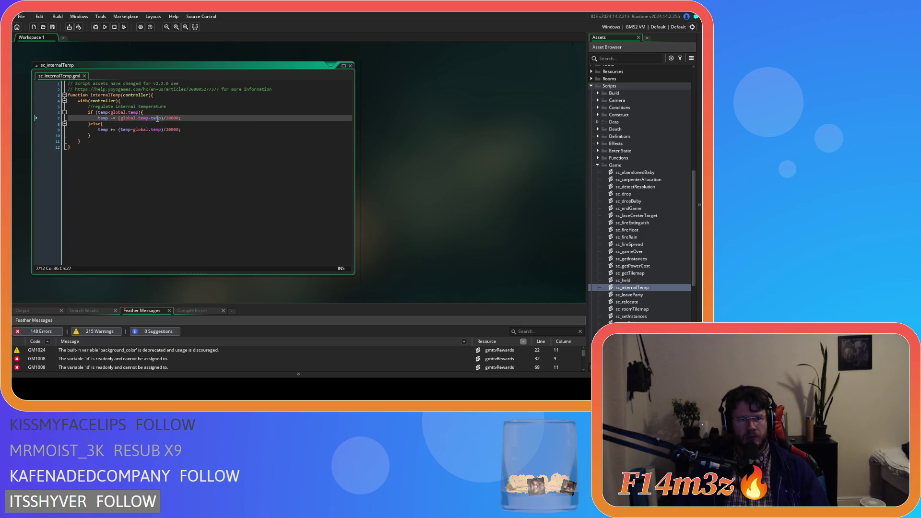
pyautogui.click(137, 119)
pyautogui.doubleClick(100, 113)
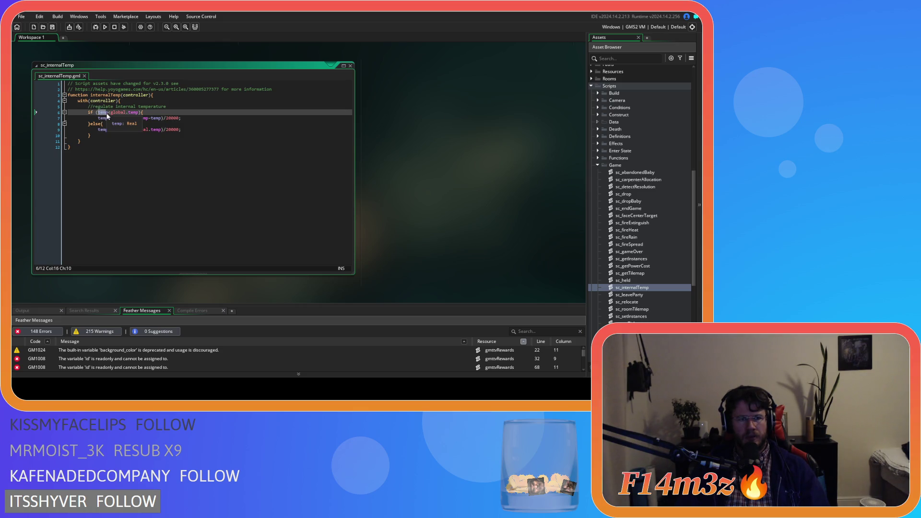
pyautogui.moveTo(111, 112)
pyautogui.mouseDown()
pyautogui.moveTo(138, 112)
pyautogui.moveTo(161, 129)
pyautogui.mouseUp()
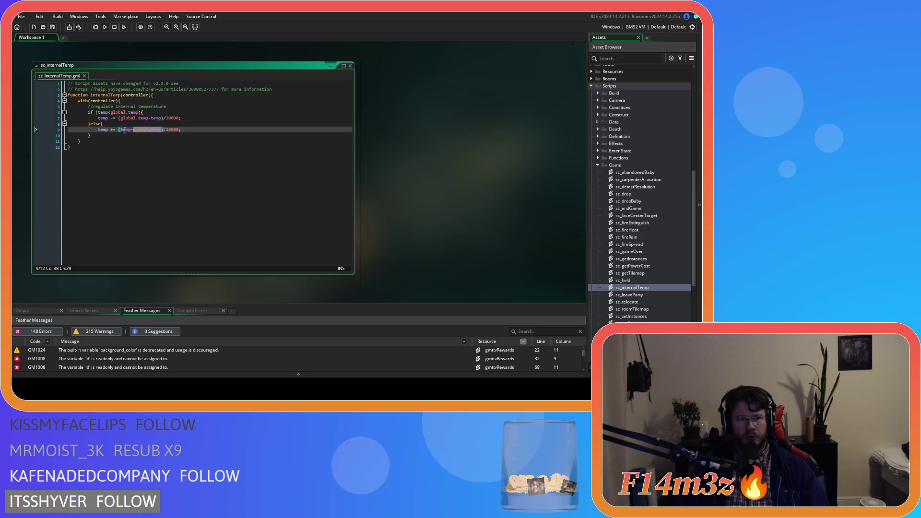
pyautogui.click(186, 128)
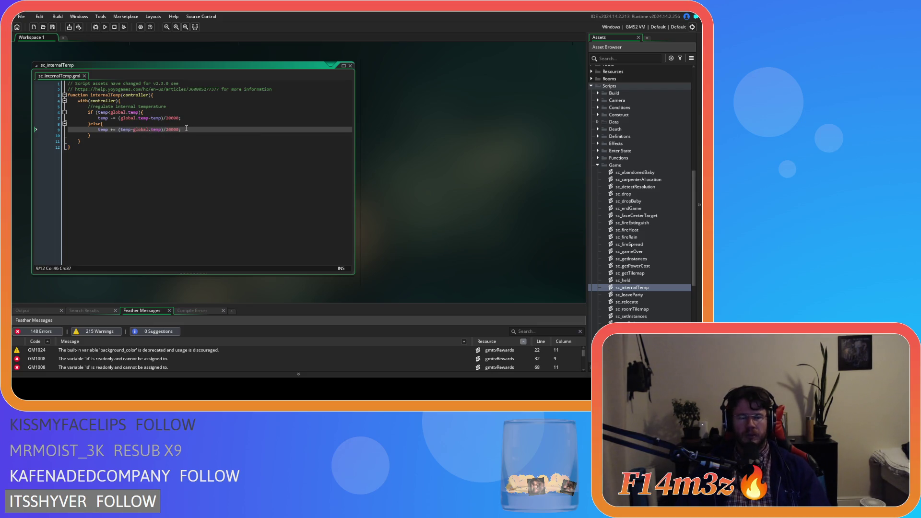
pyautogui.click(166, 118)
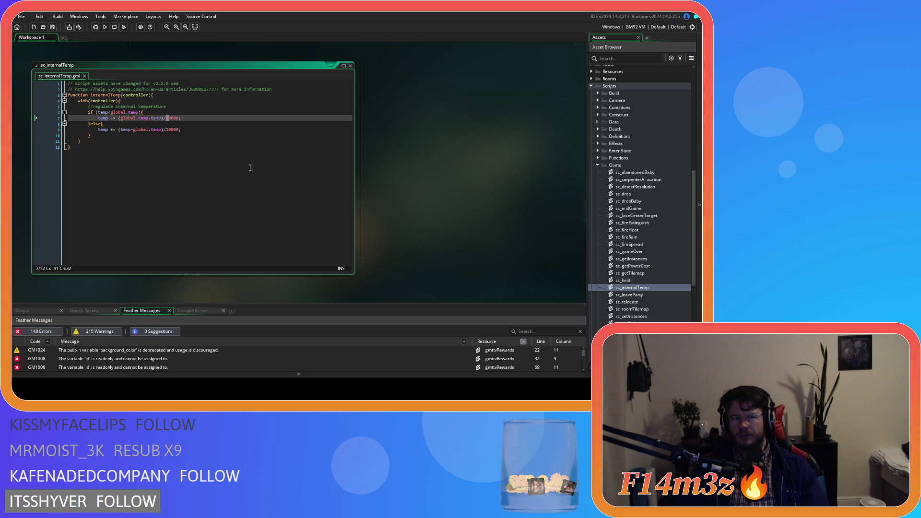
pyautogui.hotkey('ctrl', 'Tab')
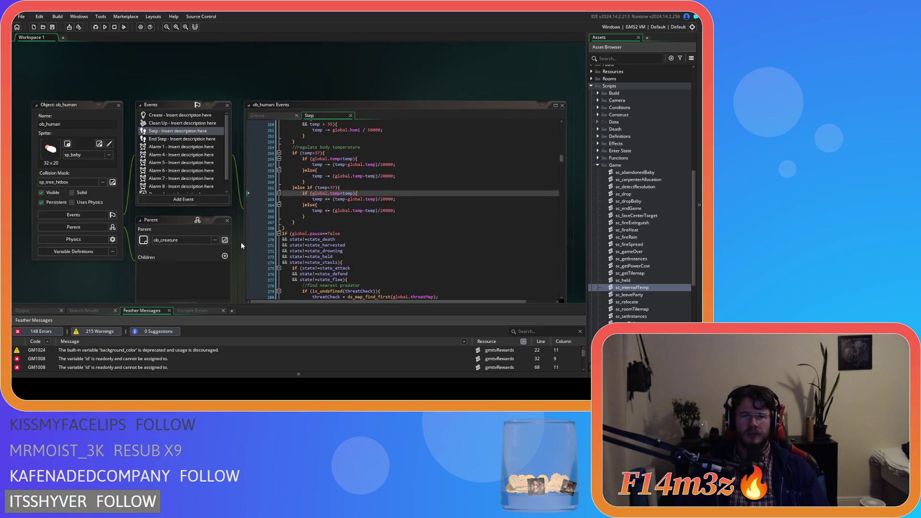
pyautogui.scroll(15, 346, 219)
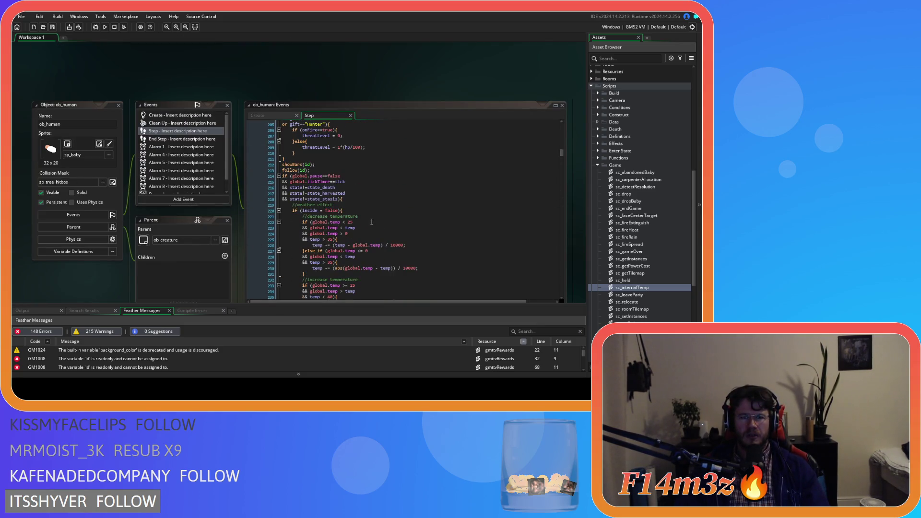
pyautogui.scroll(-12, 371, 222)
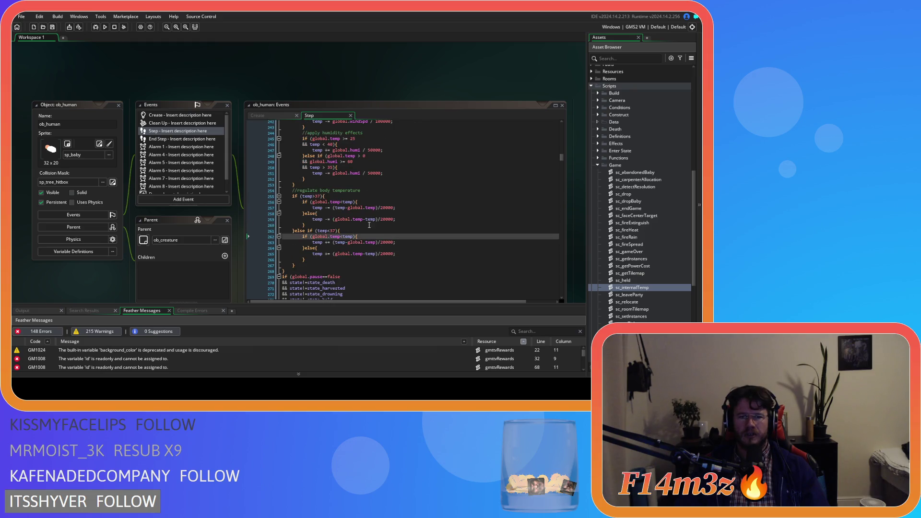
pyautogui.hotkey('ctrl', 'Tab')
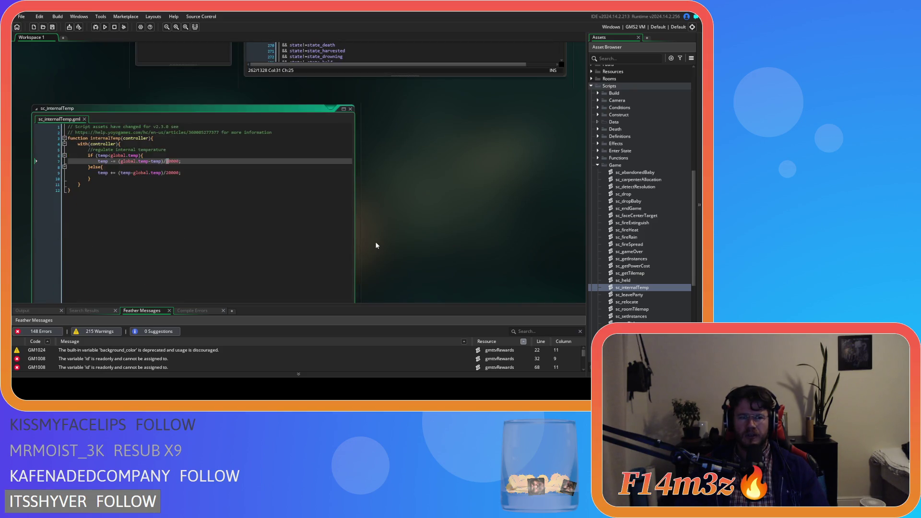
pyautogui.hotkey('ctrl', 'Tab')
pyautogui.hotkey('ctrl', 'Tab')
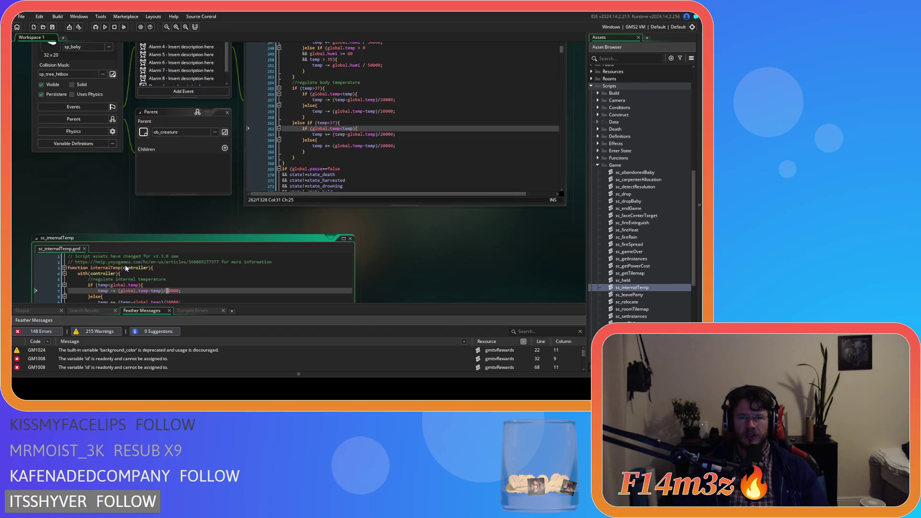
pyautogui.press('Up')
pyautogui.press('Up')
pyautogui.press('Up')
# Add an 'if (tick==global.tickTimer)' line below the temperature comment.
pyautogui.click(271, 107)
pyautogui.press('Return')
pyautogui.write('if')
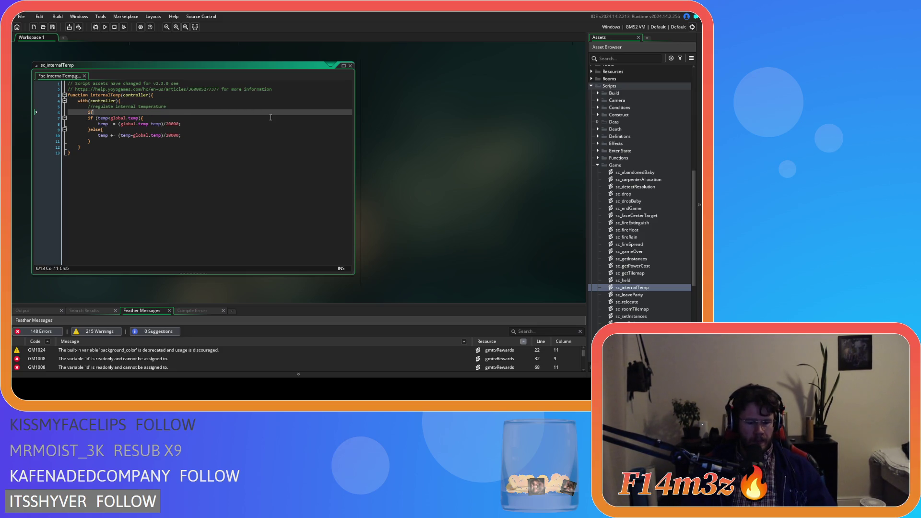
pyautogui.write(' (global.tick')
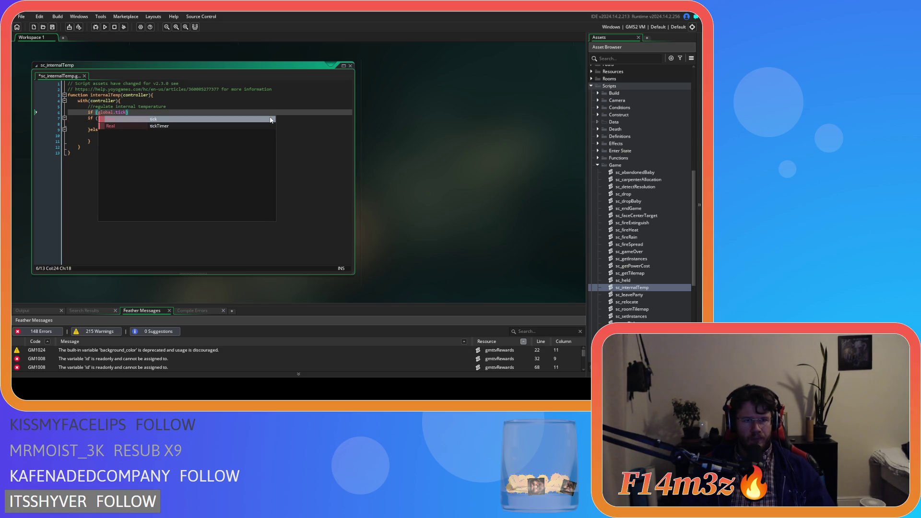
pyautogui.press('Down')
pyautogui.press('Return')
pyautogui.write('==tick')
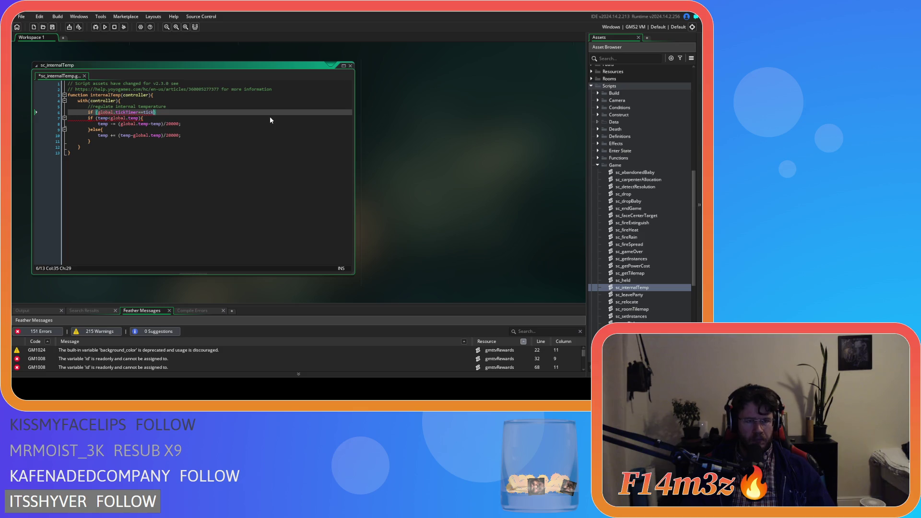
pyautogui.write(')')
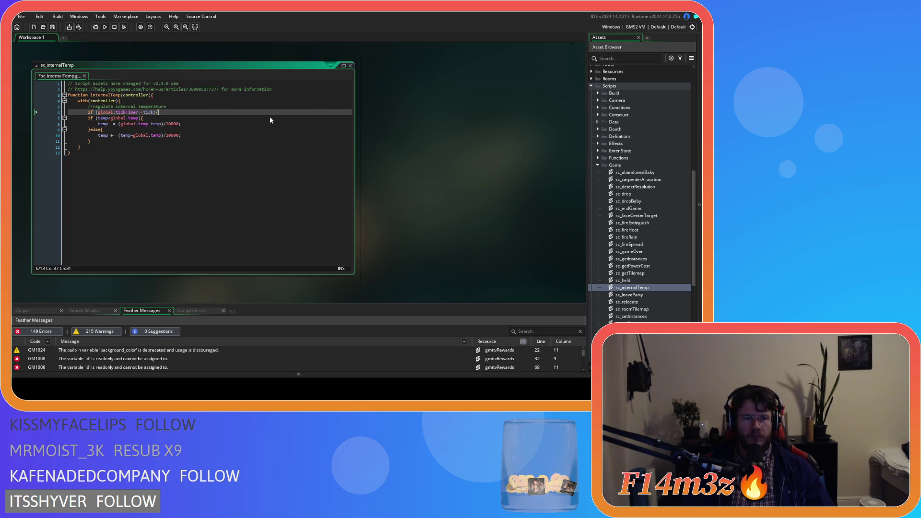
pyautogui.moveTo(139, 115)
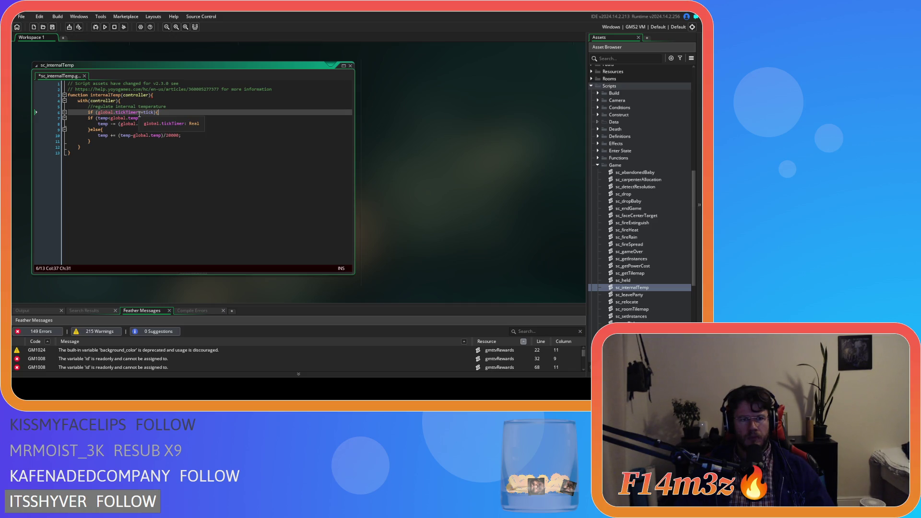
pyautogui.moveTo(139, 112); pyautogui.dragTo(100, 115)
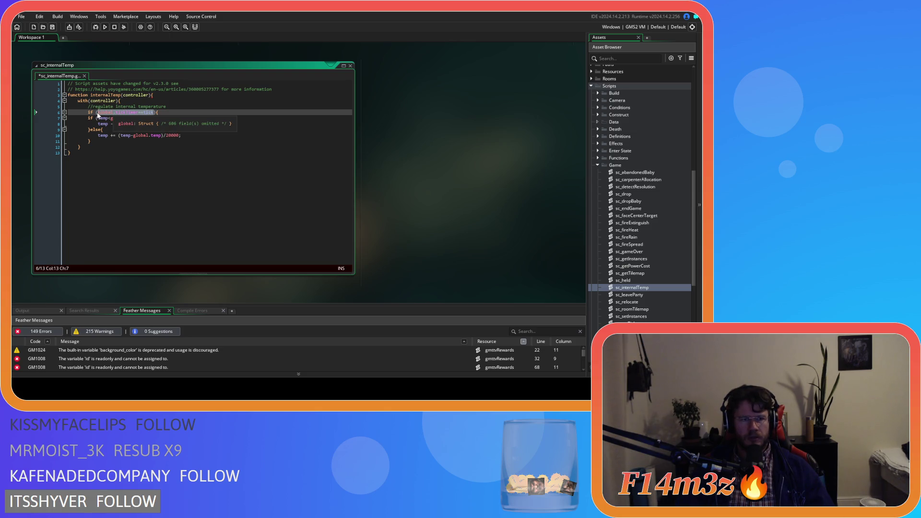
pyautogui.write('tick')
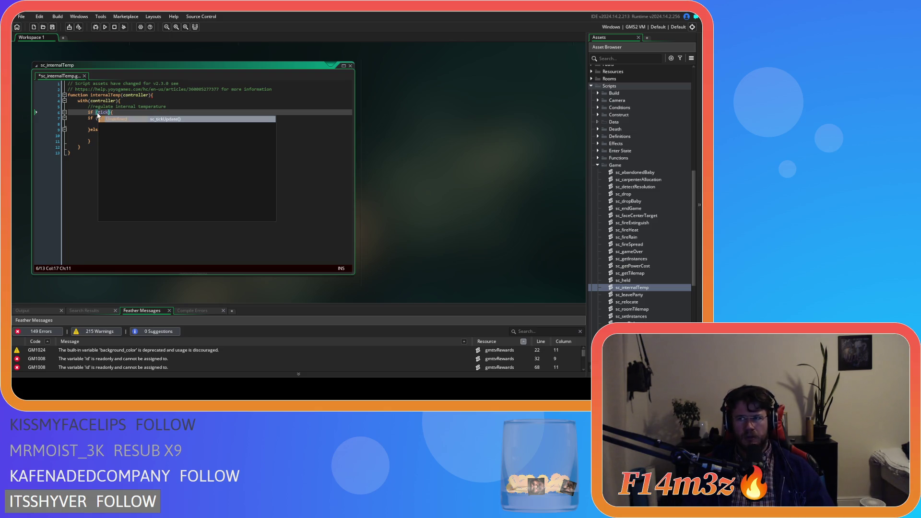
pyautogui.write('==global.ti')
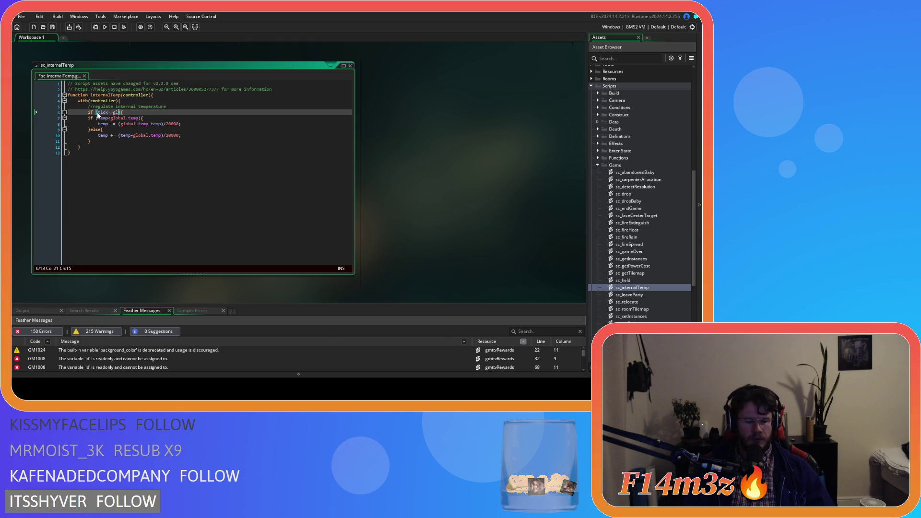
pyautogui.press('Return')
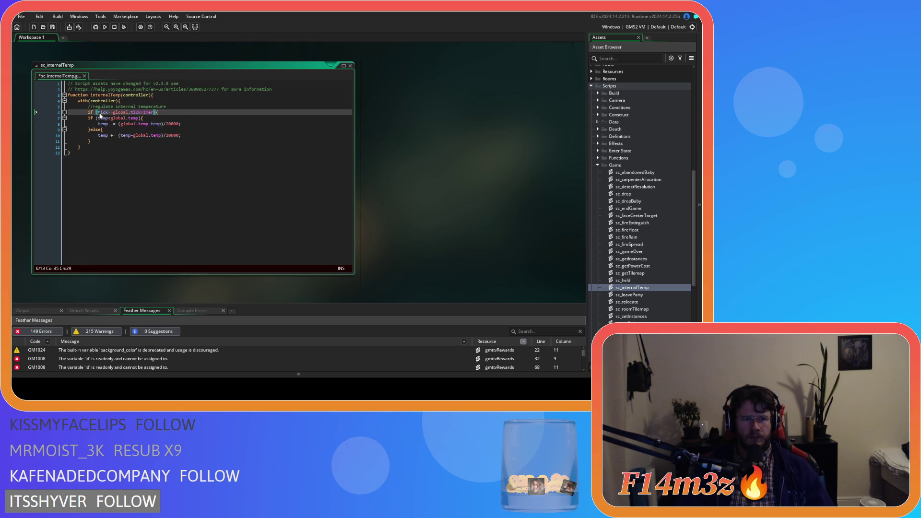
# Indent the temperature if/else inside the tick check, add its closing brace, and save.
pyautogui.moveTo(91, 141); pyautogui.dragTo(88, 124)
pyautogui.press('Tab')
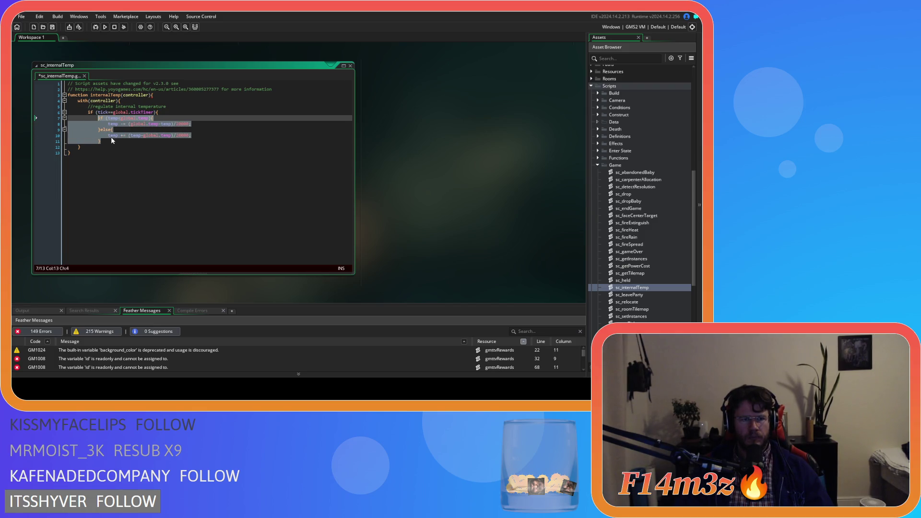
pyautogui.click(160, 145)
pyautogui.press('Return')
pyautogui.write('}')
pyautogui.click(211, 139)
pyautogui.hotkey('ctrl', 's')
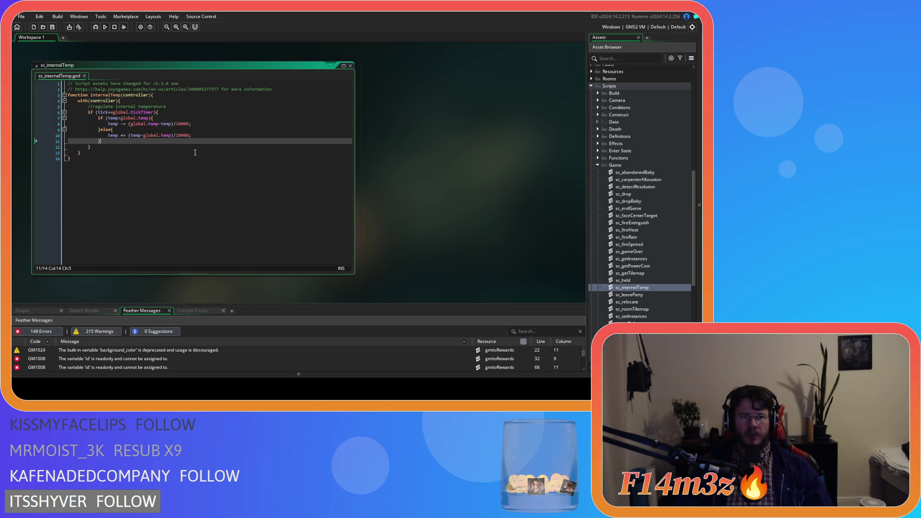
pyautogui.click(176, 124)
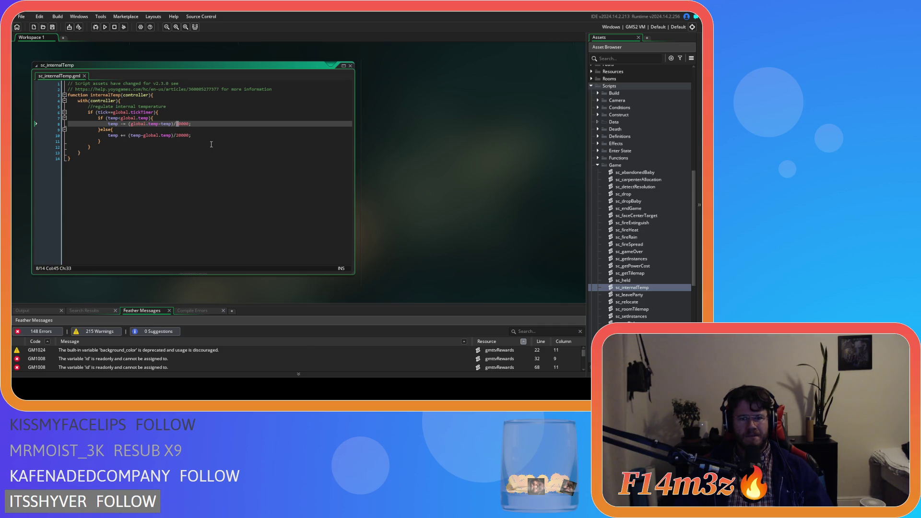
# Change the 20000 divisors on lines 8 and 10 to 10000 and save.
pyautogui.press('Delete')
pyautogui.write('1')
pyautogui.click(179, 139)
pyautogui.press('Delete')
pyautogui.write('1')
pyautogui.click(203, 139)
pyautogui.hotkey('ctrl', 's')
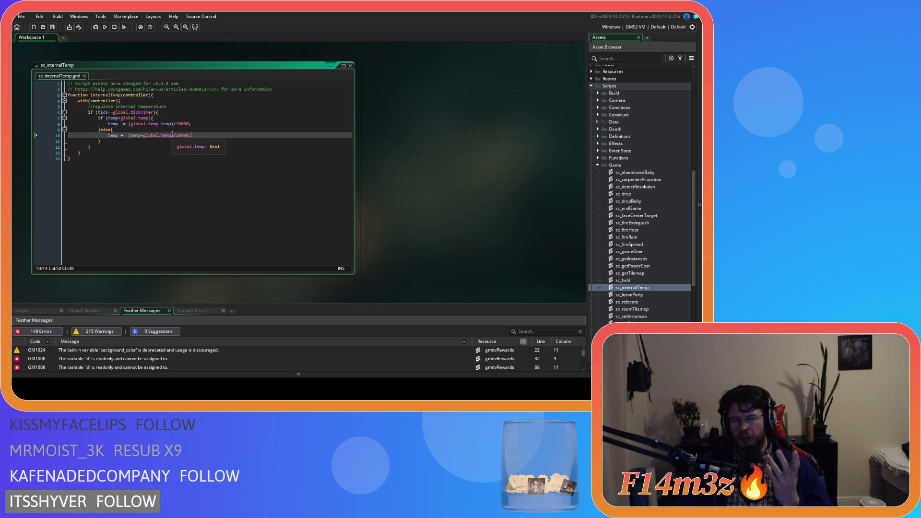
pyautogui.click(178, 124)
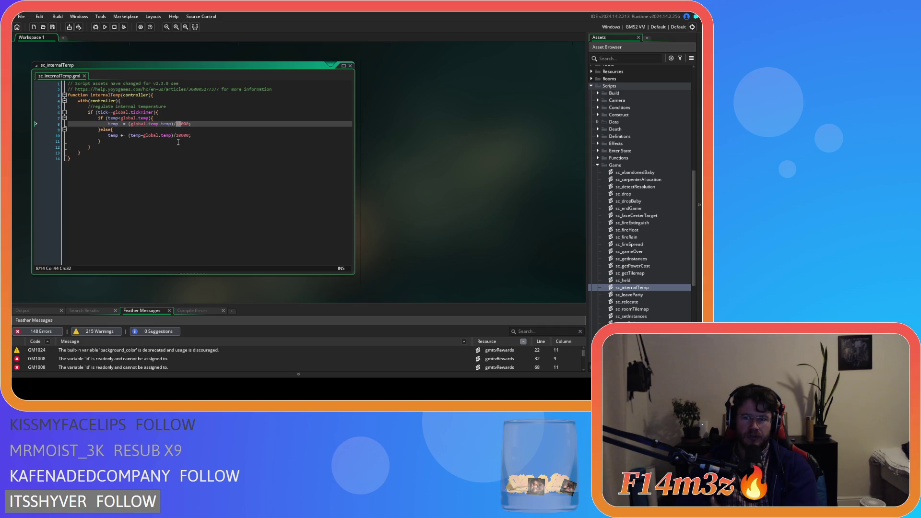
pyautogui.scroll(-5, 624, 216)
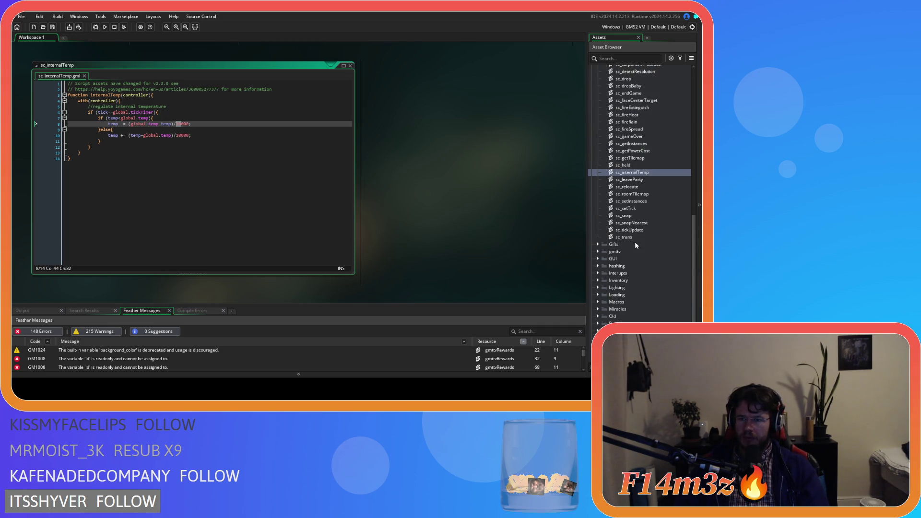
# Review the sc_tickUpdate script, close it, and return focus to sc_internalTemp.
pyautogui.doubleClick(640, 231)
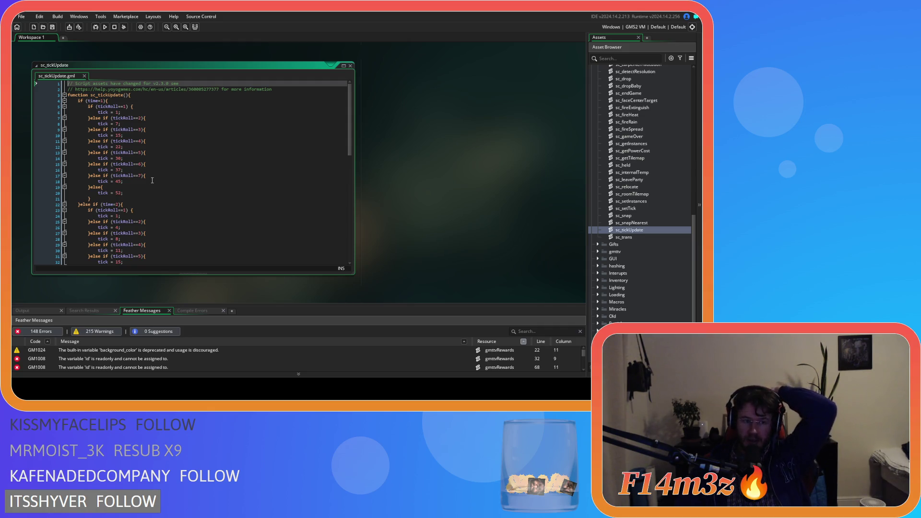
pyautogui.scroll(-3, 153, 180)
pyautogui.scroll(3, 169, 181)
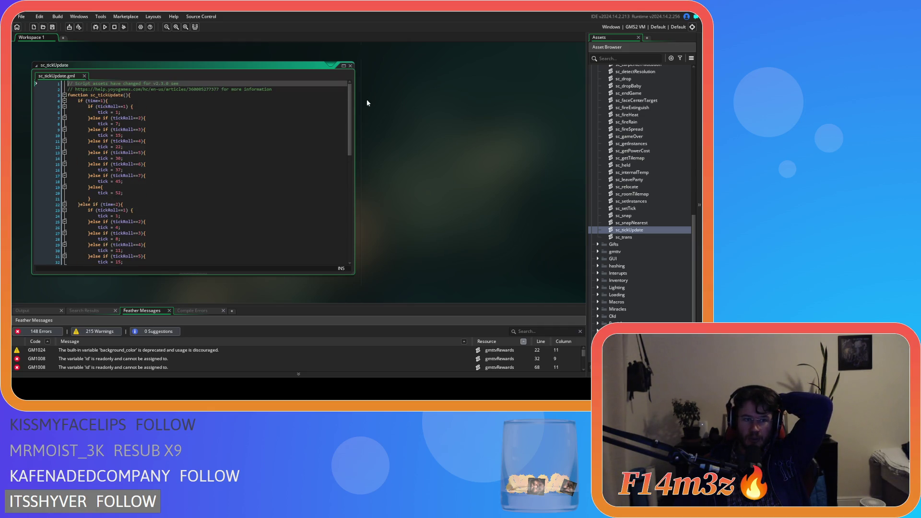
pyautogui.click(350, 67)
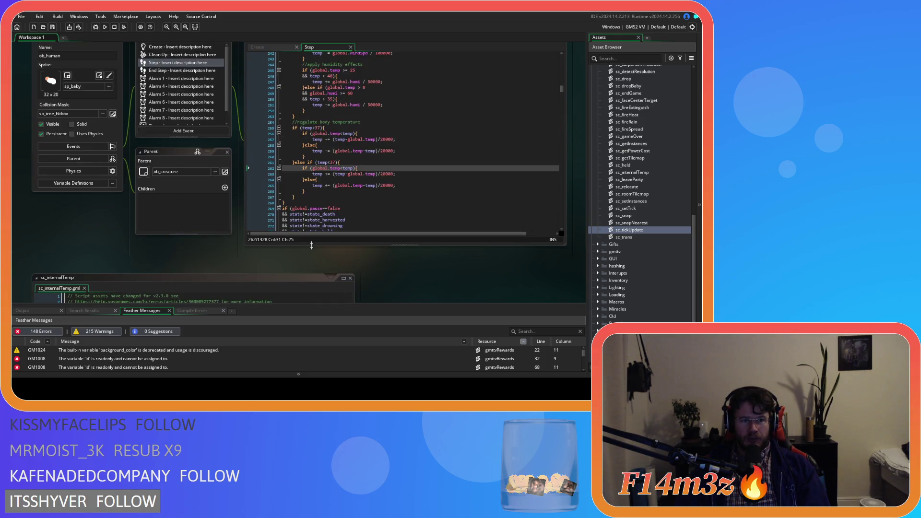
pyautogui.click(179, 251)
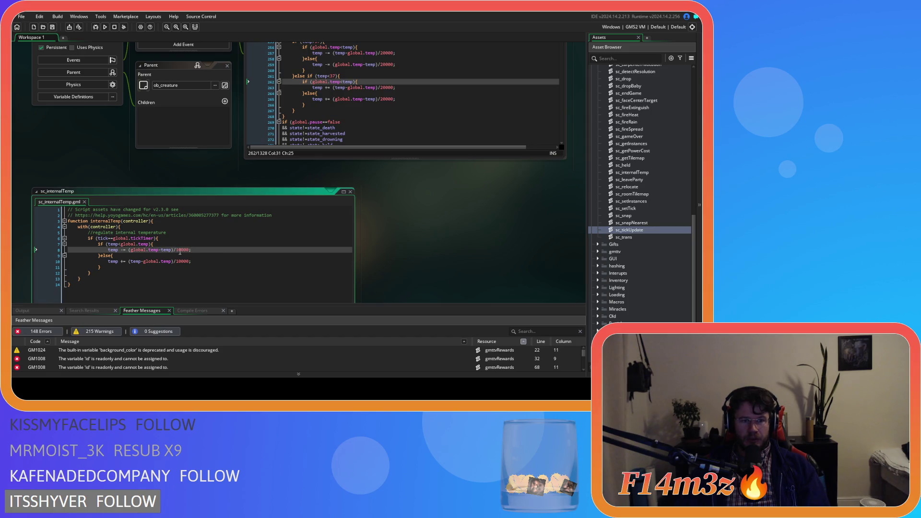
# Change both 10000 divisors on lines 8 and 10 to 5000, save, and close the script.
pyautogui.moveTo(182, 250); pyautogui.dragTo(176, 250)
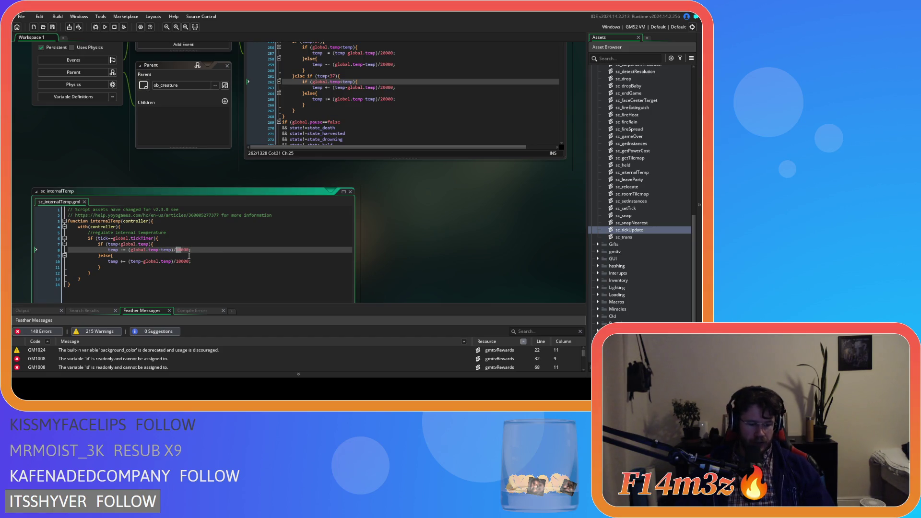
pyautogui.write('5')
pyautogui.moveTo(183, 261); pyautogui.dragTo(178, 263)
pyautogui.write('5')
pyautogui.click(210, 261)
pyautogui.hotkey('ctrl', 's')
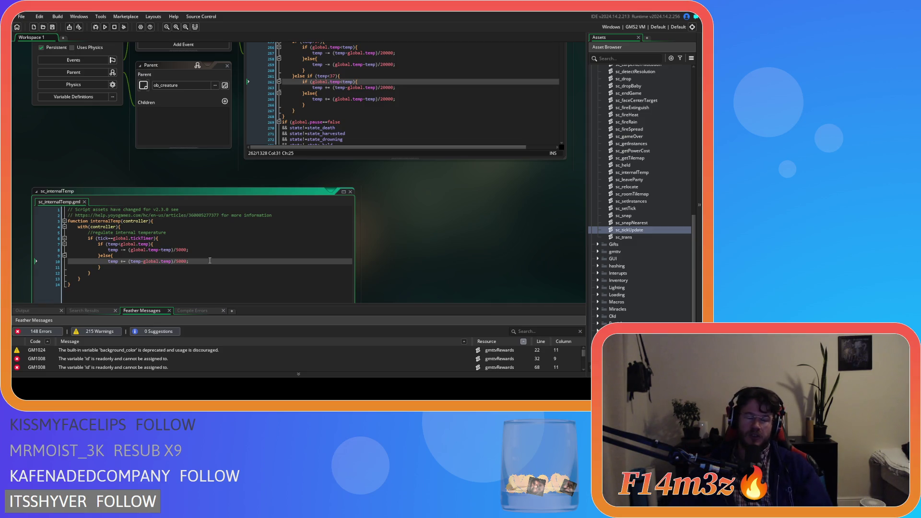
pyautogui.scroll(3, 385, 211)
pyautogui.scroll(-3, 310, 242)
pyautogui.click(350, 192)
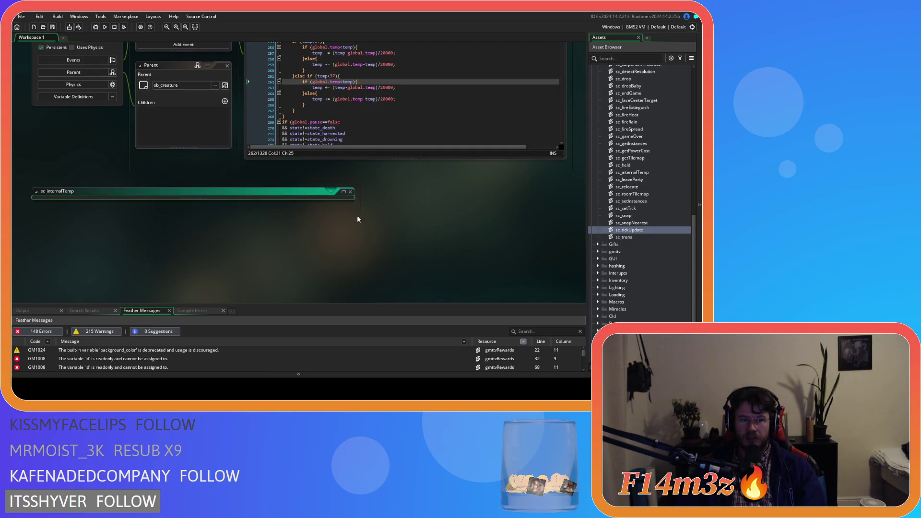
# Reopen sc_internalTemp from the Asset Browser and place the caret at the end of line 6.
pyautogui.doubleClick(632, 230)
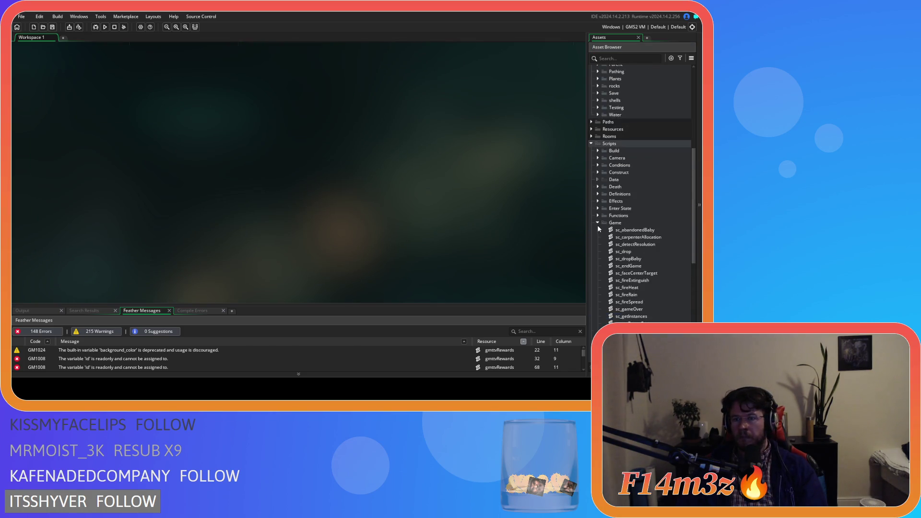
pyautogui.scroll(5, 643, 259)
pyautogui.doubleClick(632, 244)
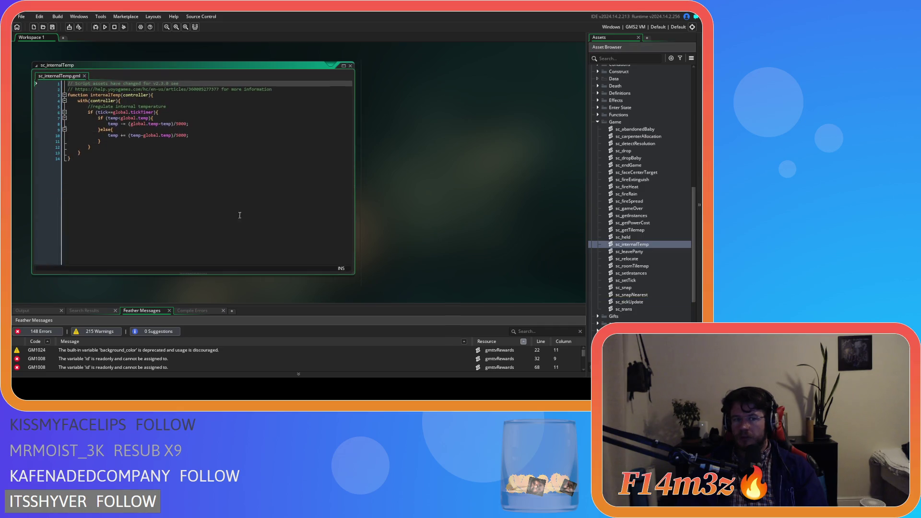
pyautogui.click(150, 136)
pyautogui.click(162, 112)
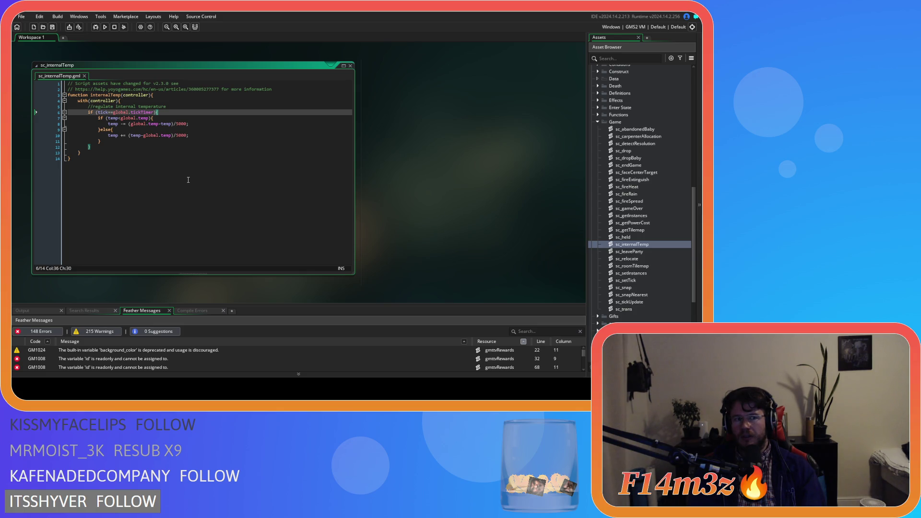
# Delete the tick>=global.tickTimer condition line and its closing brace, then unindent the if/else block.
pyautogui.moveTo(160, 112); pyautogui.dragTo(58, 115)
pyautogui.press('BackSpace')
pyautogui.press('BackSpace')
pyautogui.click(113, 139)
pyautogui.press('BackSpace')
pyautogui.press('BackSpace')
pyautogui.press('BackSpace')
pyautogui.moveTo(102, 135); pyautogui.dragTo(51, 116)
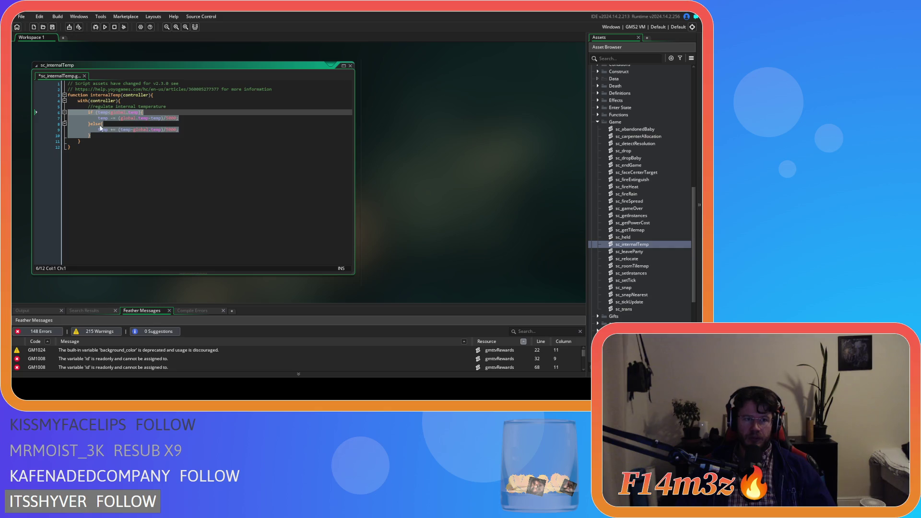
pyautogui.hotkey('shift', 'Tab')
pyautogui.press('Right')
# Save and close sc_internalTemp, and collapse the Game scripts folder.
pyautogui.hotkey('ctrl', 's')
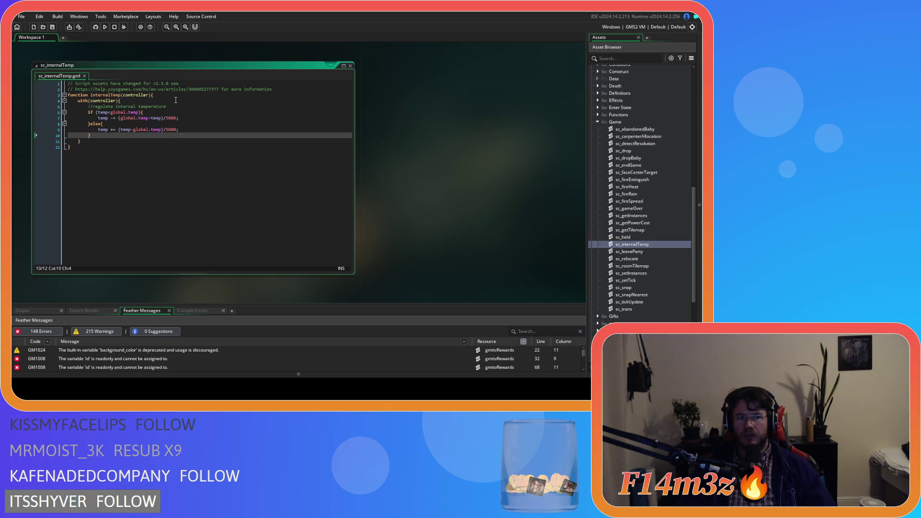
pyautogui.click(351, 66)
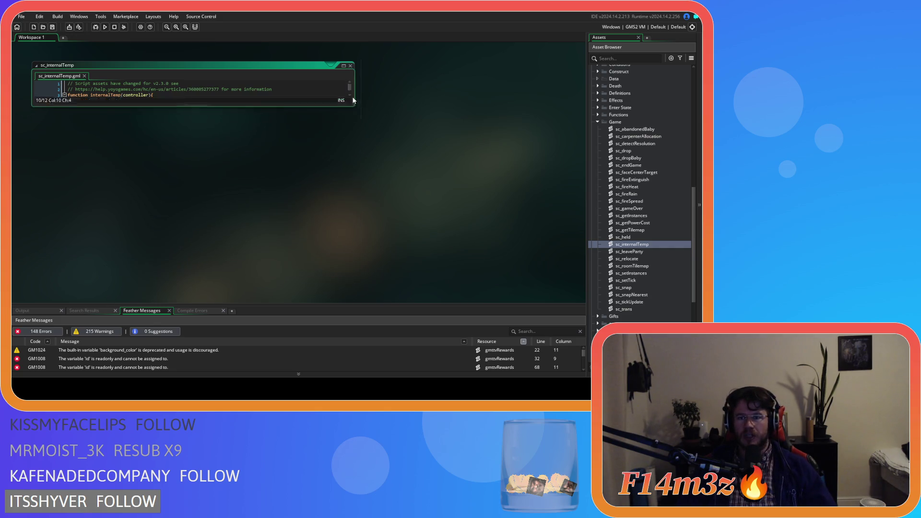
pyautogui.click(597, 122)
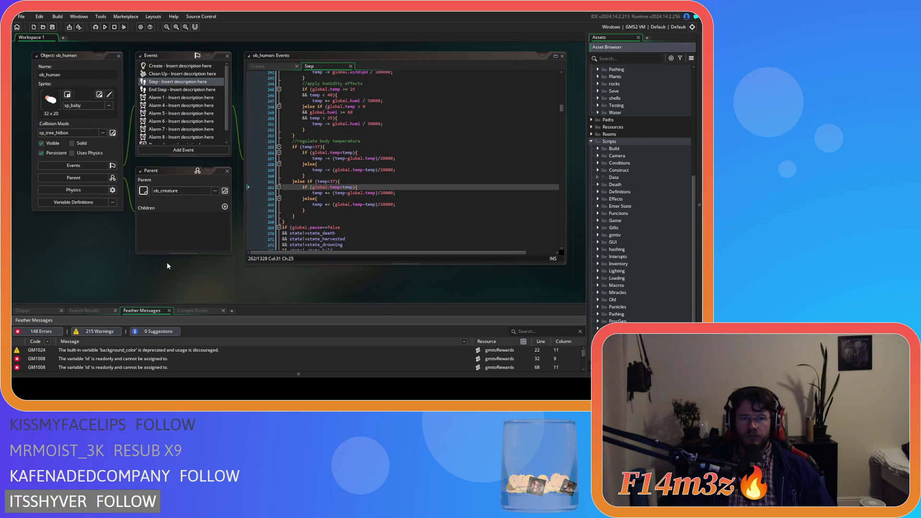
# Open the ob_hut object's Step event code from the Construct objects folder.
pyautogui.scroll(2, 629, 210)
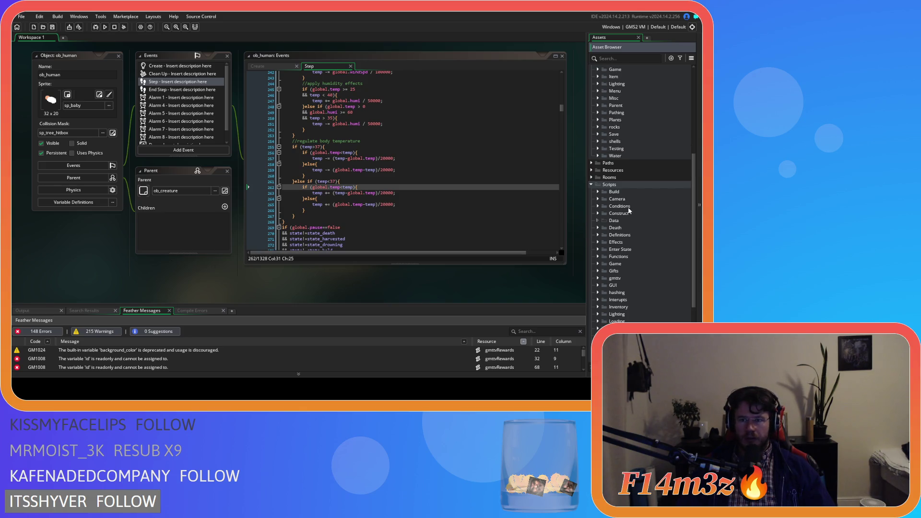
pyautogui.scroll(8, 628, 204)
pyautogui.click(599, 223)
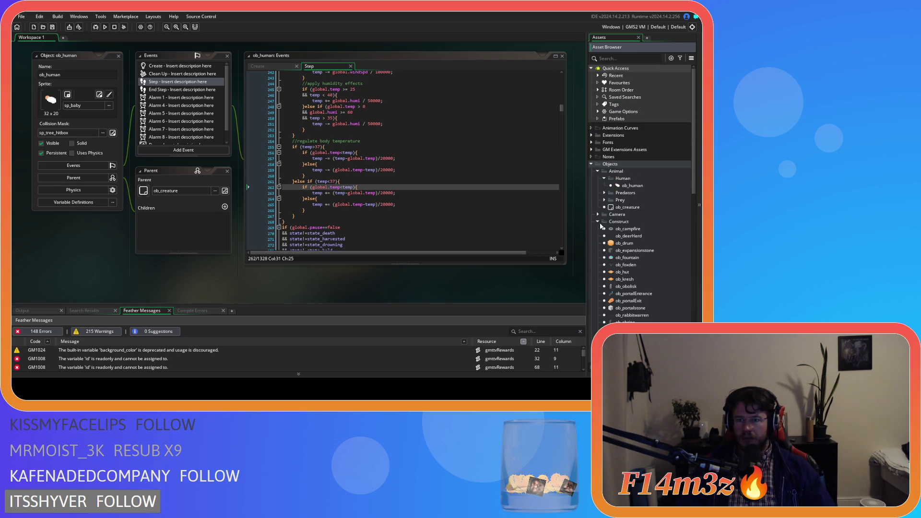
pyautogui.scroll(-2, 633, 259)
pyautogui.doubleClick(623, 229)
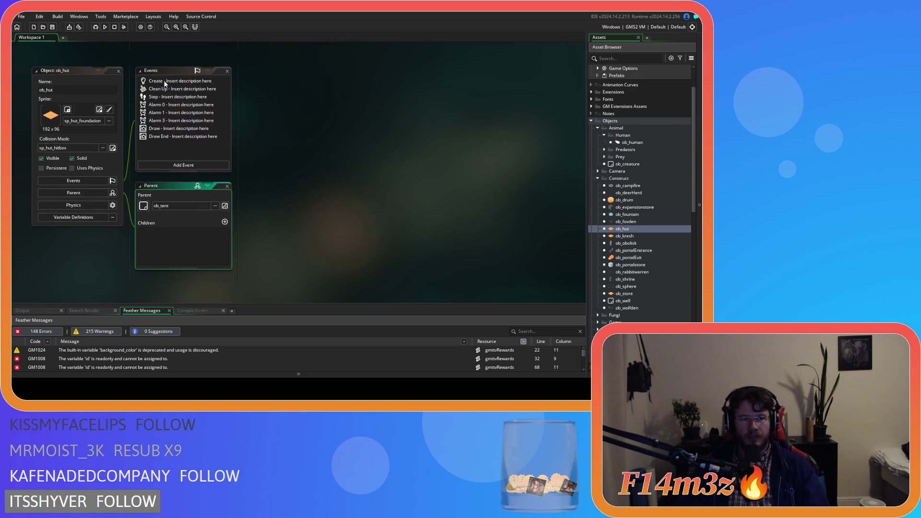
pyautogui.doubleClick(168, 97)
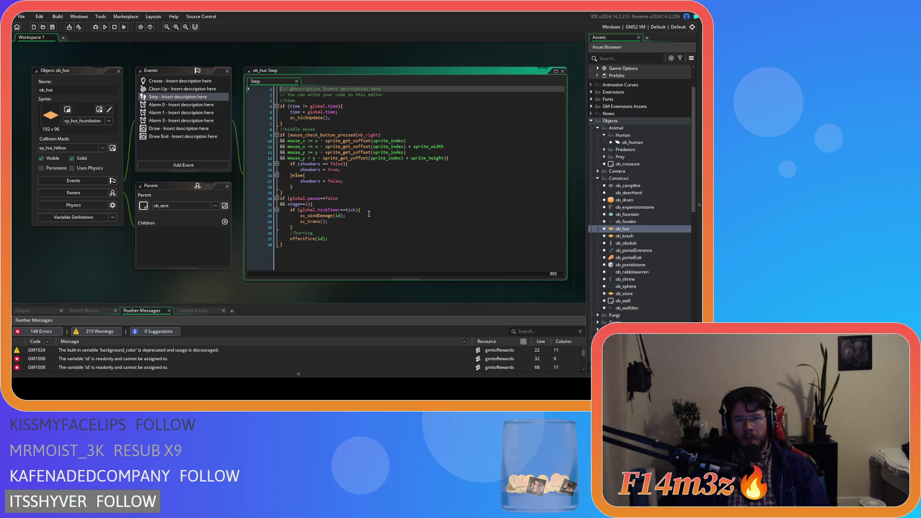
# Add an internalTemp(id); call on a new line inside the tickTimer block.
pyautogui.click(369, 211)
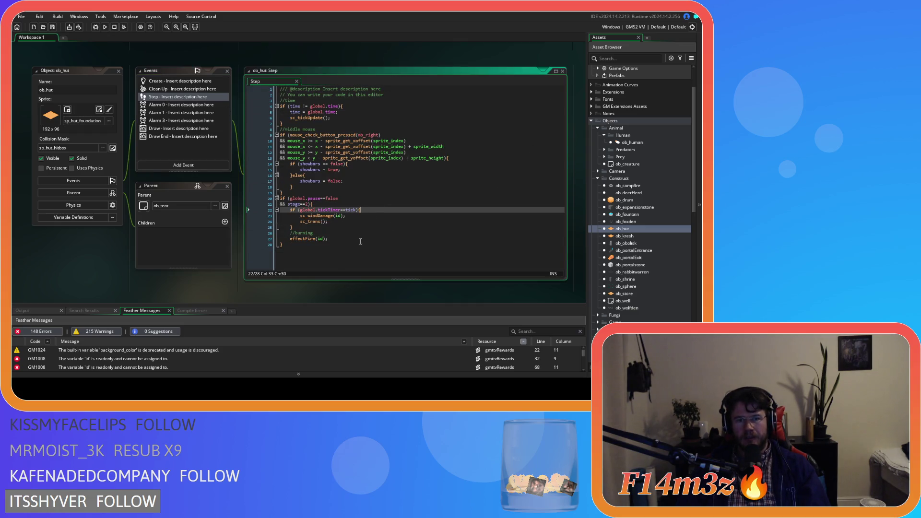
pyautogui.press('Return')
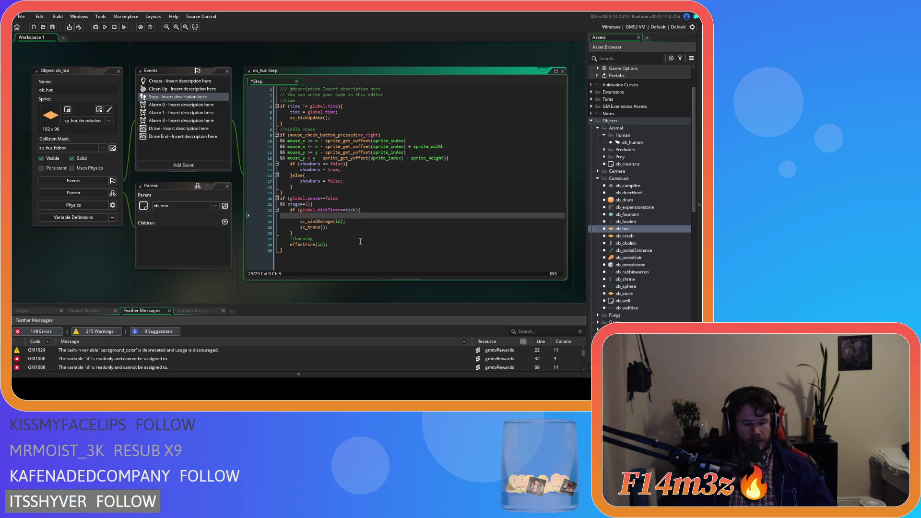
pyautogui.write('intern')
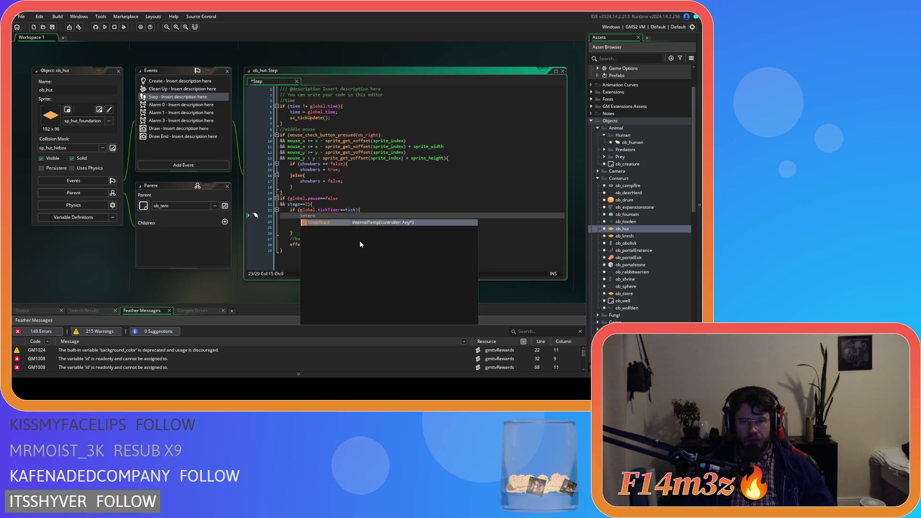
pyautogui.press('Return')
pyautogui.write('id);')
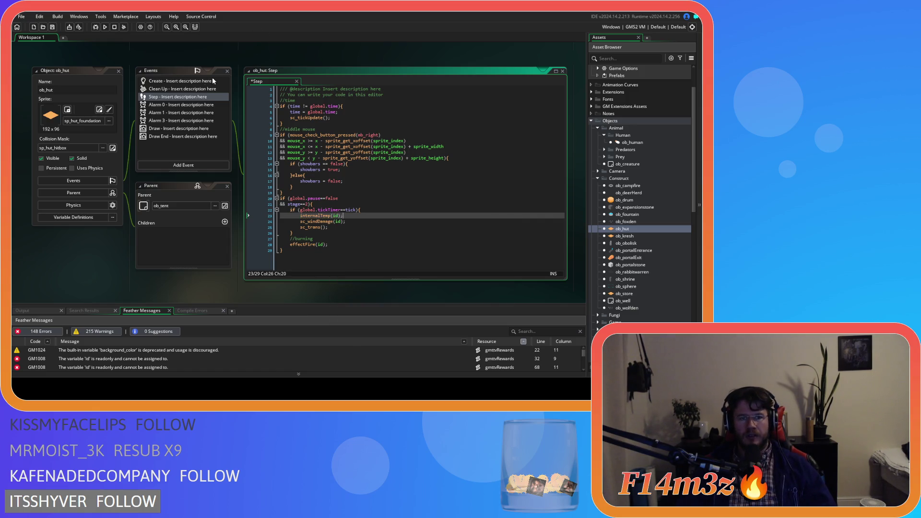
pyautogui.click(180, 81)
# Add 'temp = global.temp;' on a new line after divineProtection = false in ob_hut's Create code.
pyautogui.scroll(-6, 411, 167)
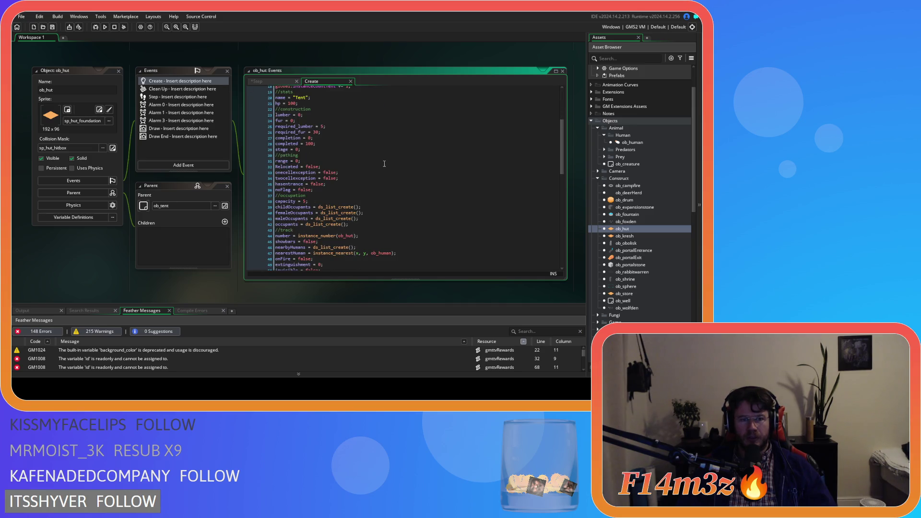
pyautogui.scroll(-2, 337, 159)
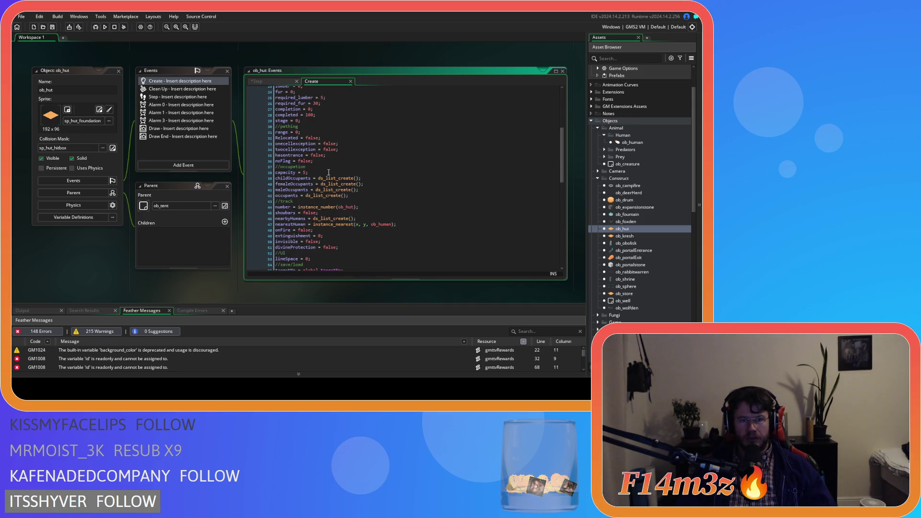
pyautogui.scroll(-3, 329, 172)
pyautogui.click(364, 191)
pyautogui.press('Return')
pyautogui.write('temp =')
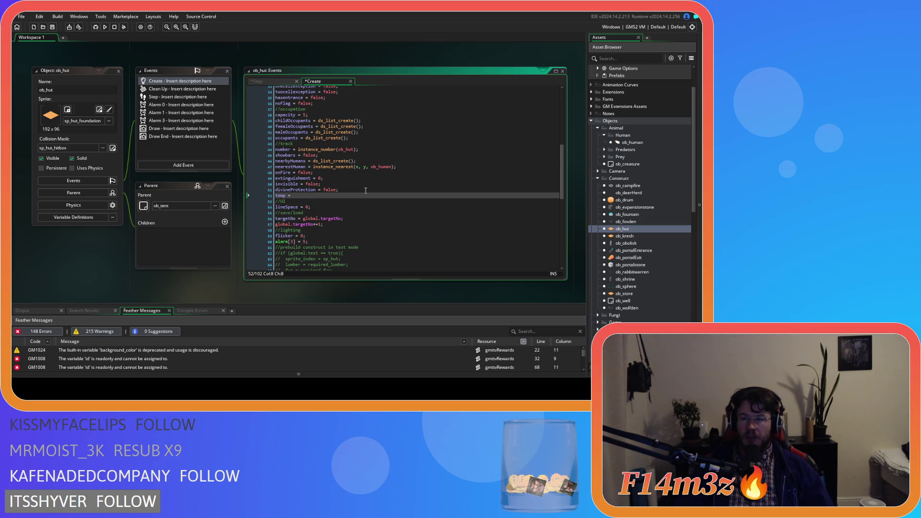
pyautogui.scroll(3, 626, 195)
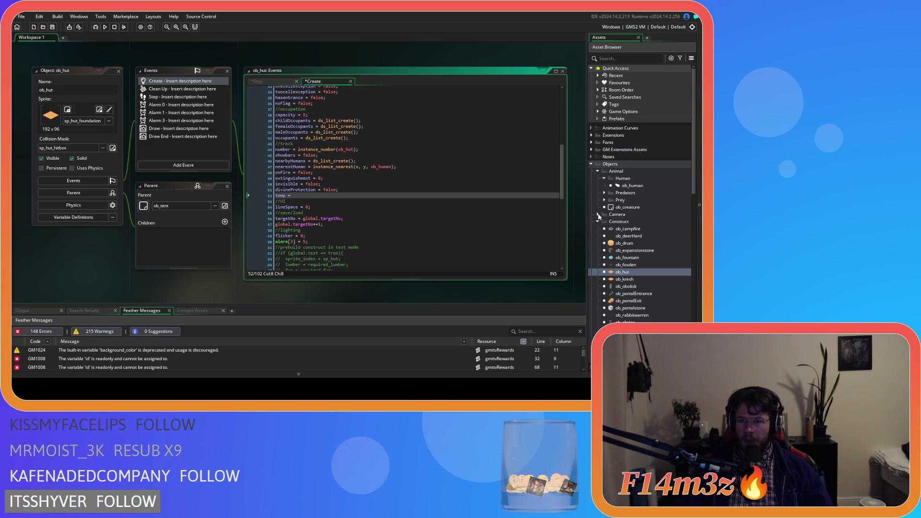
pyautogui.scroll(-2, 606, 192)
pyautogui.write('global.temp;')
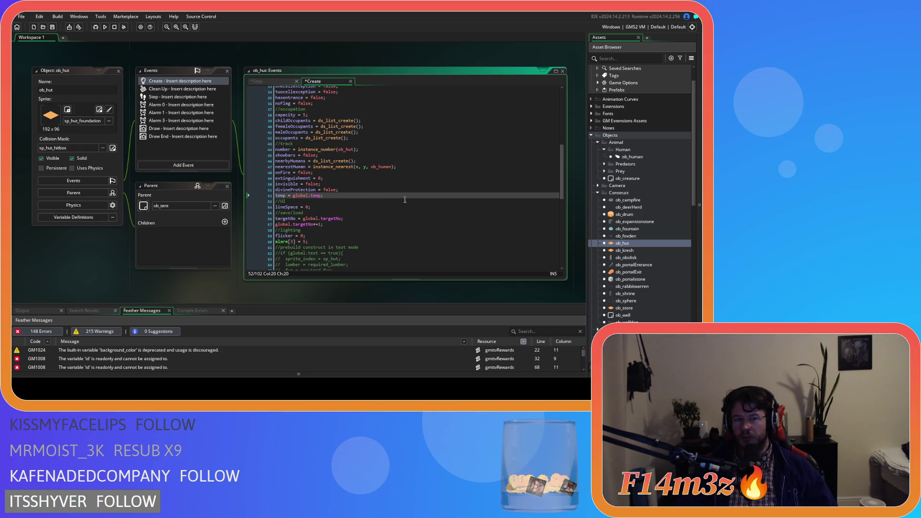
pyautogui.scroll(2, 657, 259)
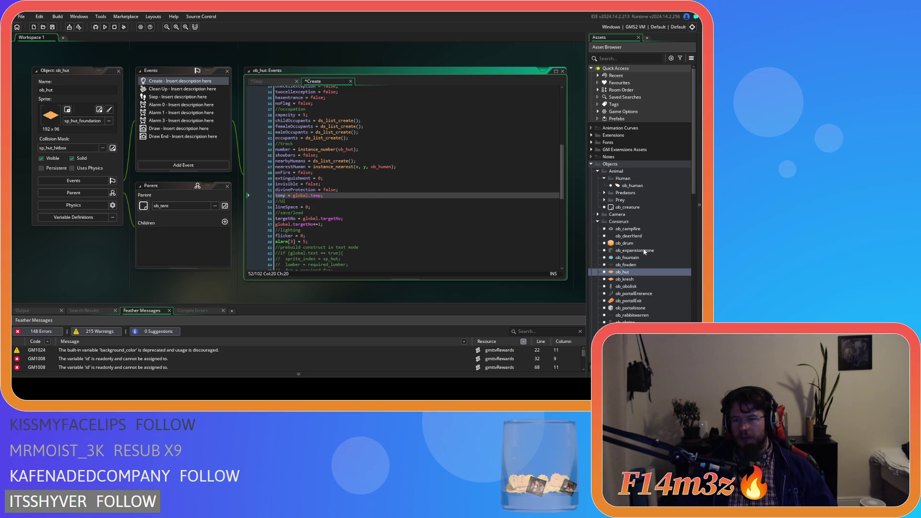
pyautogui.scroll(-3, 607, 191)
pyautogui.scroll(-1, 609, 194)
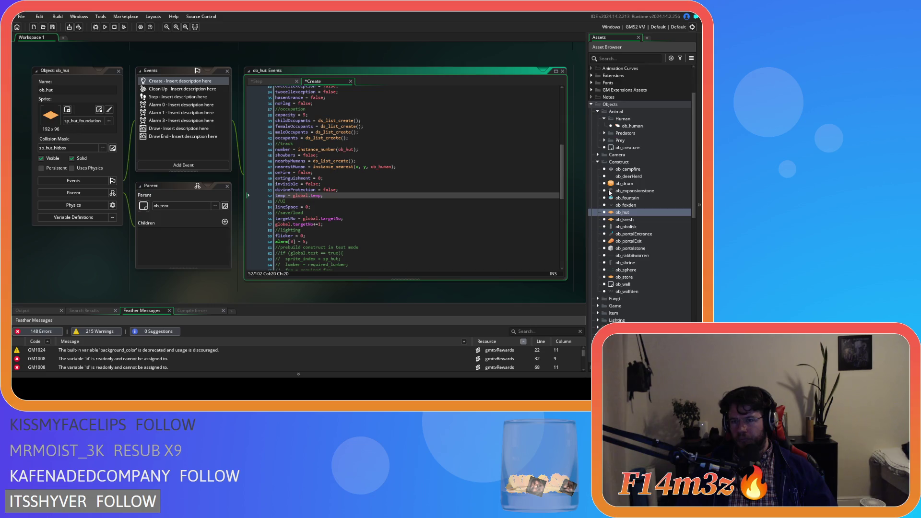
pyautogui.click(598, 306)
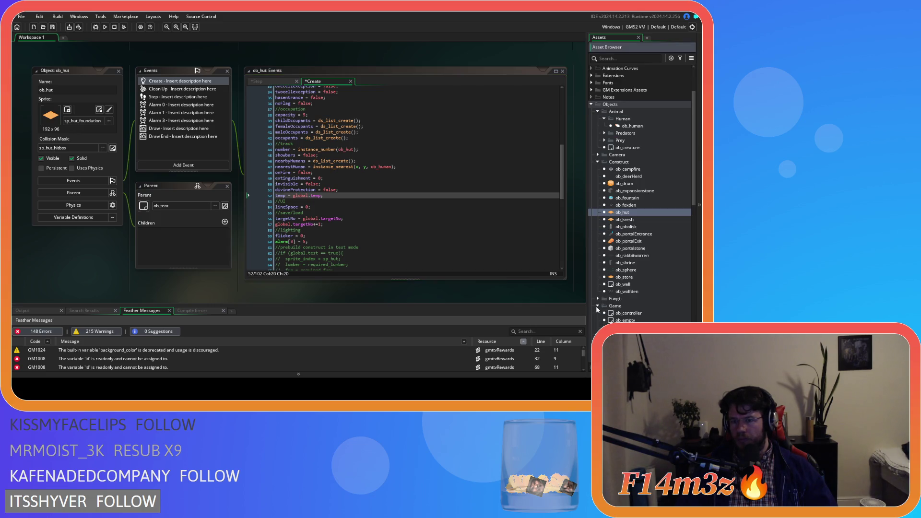
pyautogui.scroll(-3, 596, 306)
pyautogui.doubleClick(626, 291)
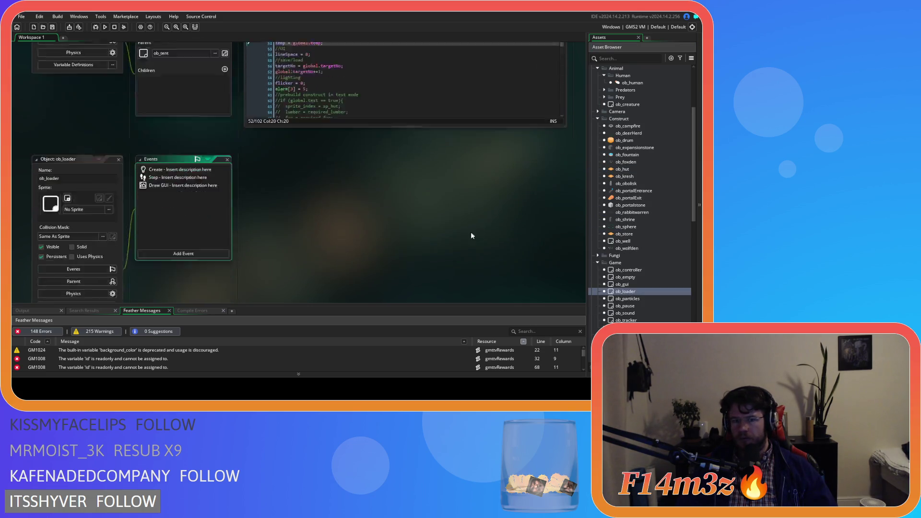
pyautogui.click(187, 112)
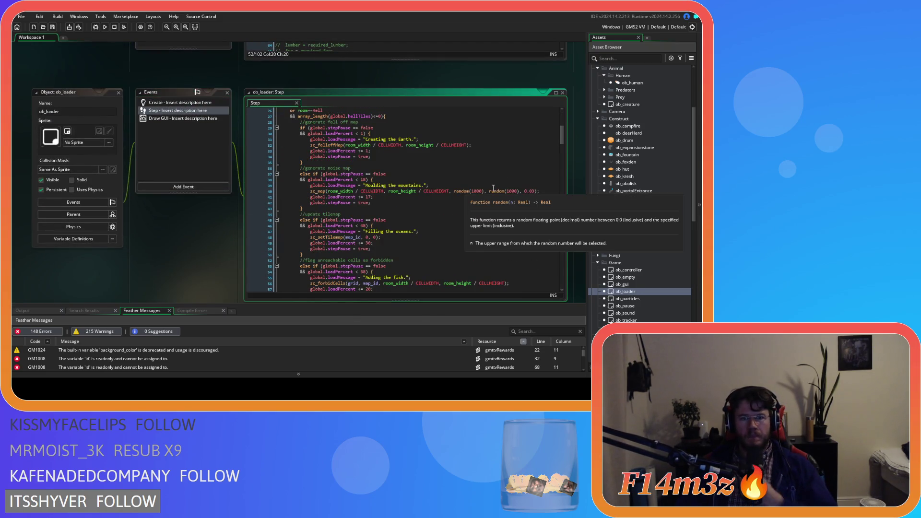
pyautogui.scroll(-5, 493, 188)
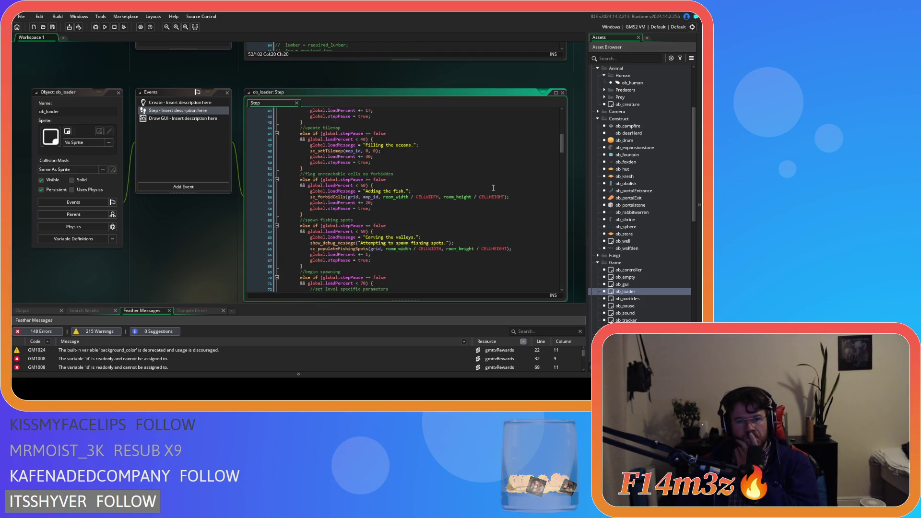
pyautogui.scroll(-3, 493, 188)
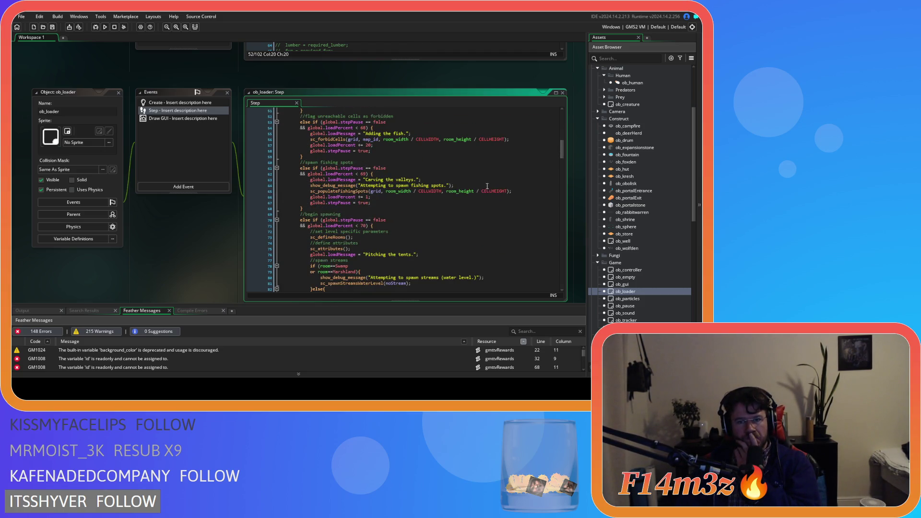
pyautogui.click(460, 185)
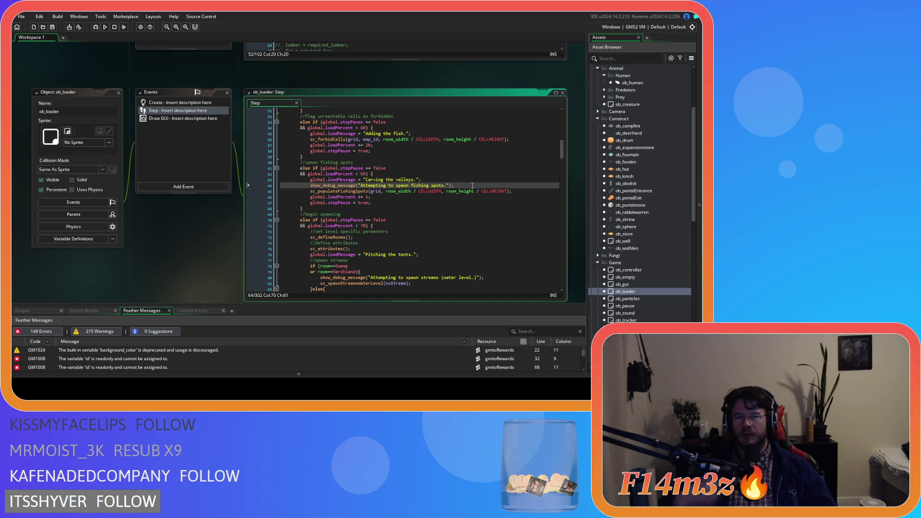
pyautogui.scroll(-3, 471, 187)
pyautogui.scroll(-2, 454, 199)
pyautogui.scroll(8, 454, 199)
pyautogui.scroll(-4, 454, 199)
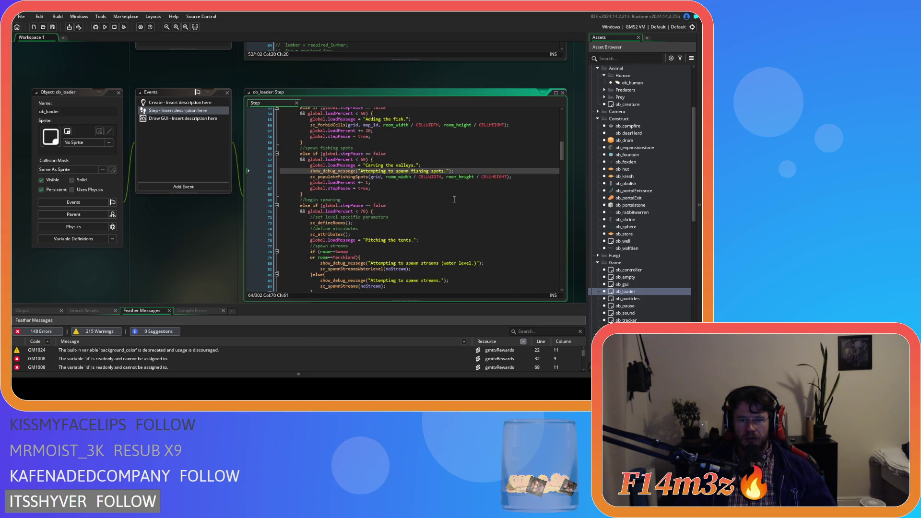
pyautogui.scroll(-5, 454, 199)
pyautogui.scroll(-7, 454, 199)
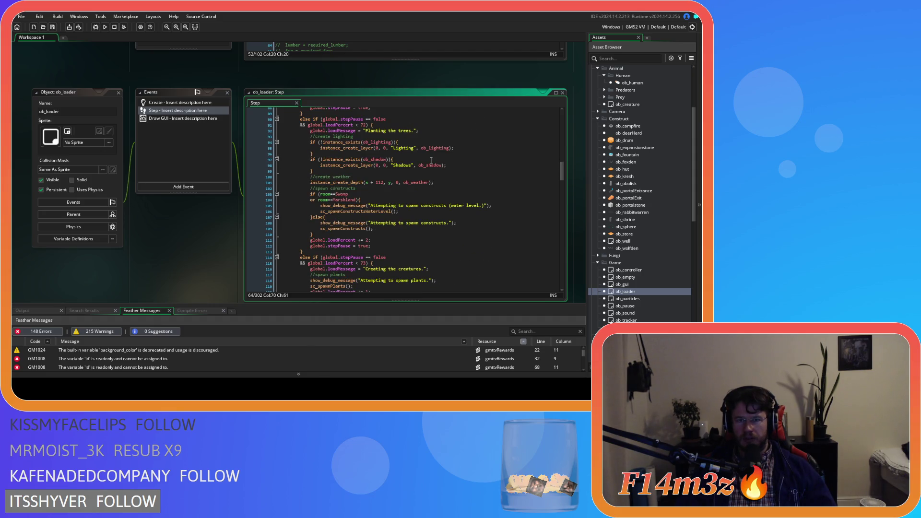
pyautogui.click(403, 147)
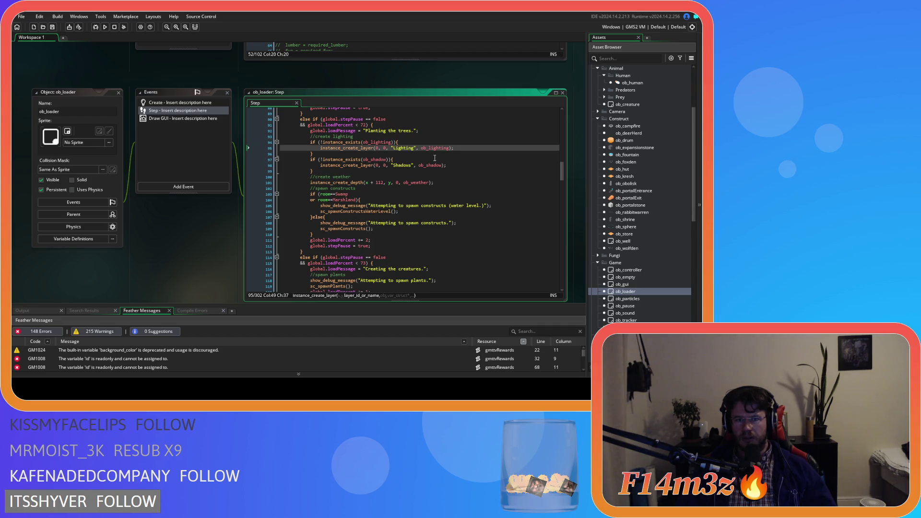
pyautogui.scroll(-5, 434, 158)
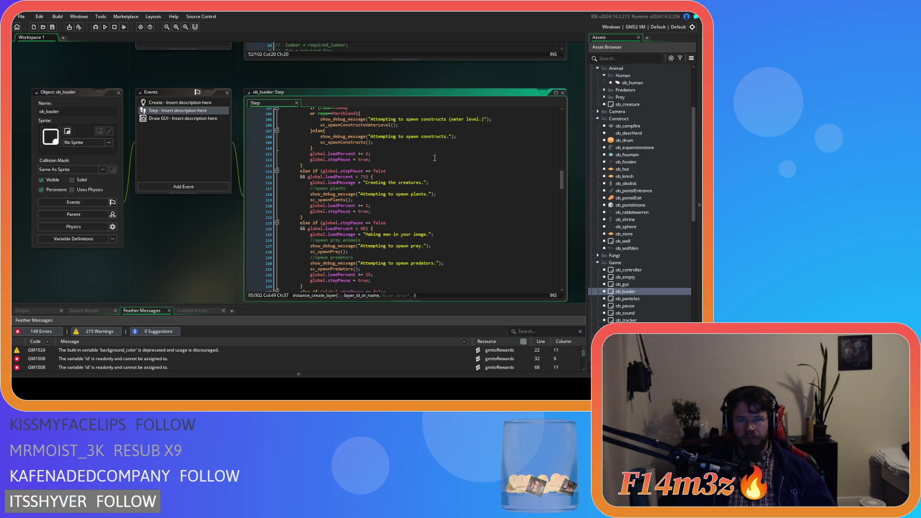
pyautogui.scroll(-3, 435, 158)
pyautogui.scroll(-7, 427, 170)
pyautogui.scroll(-2, 422, 179)
pyautogui.scroll(4, 421, 180)
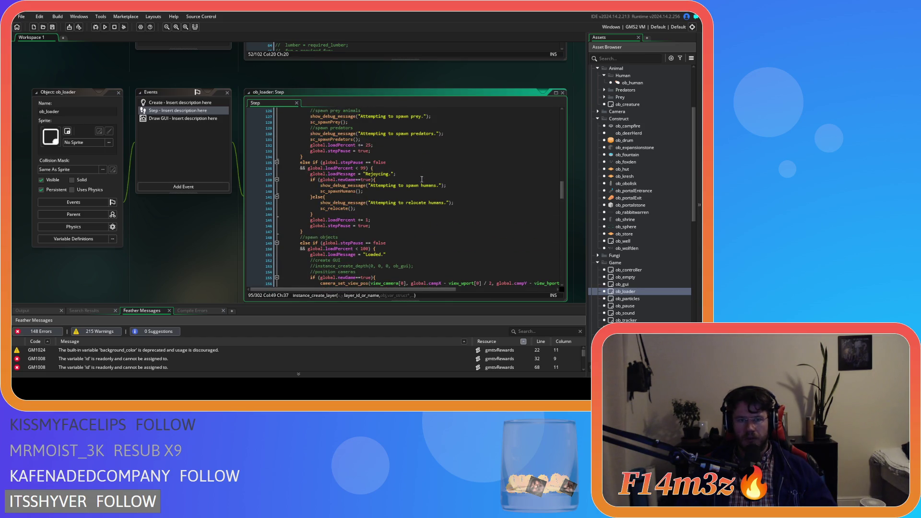
pyautogui.scroll(3, 422, 179)
pyautogui.hotkey('ctrl', 'f')
pyautogui.write('weather')
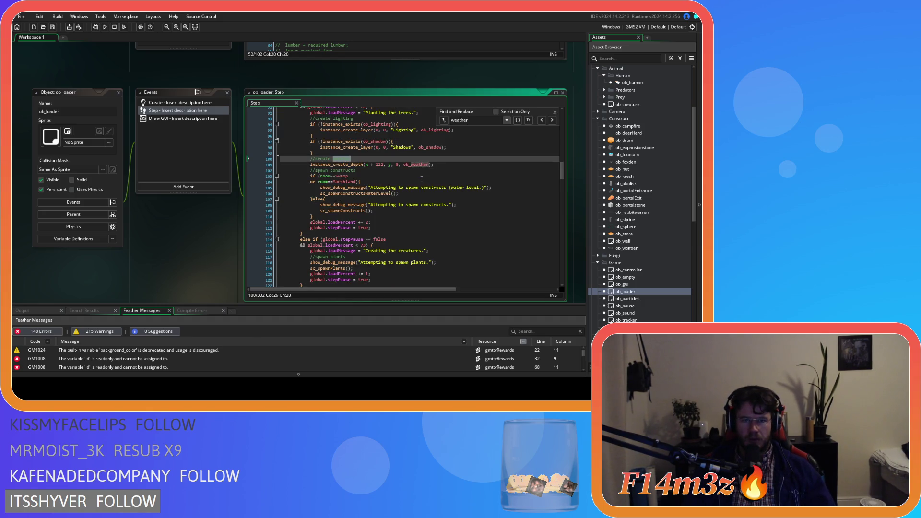
pyautogui.click(422, 180)
pyautogui.scroll(1, 425, 179)
pyautogui.scroll(11, 427, 177)
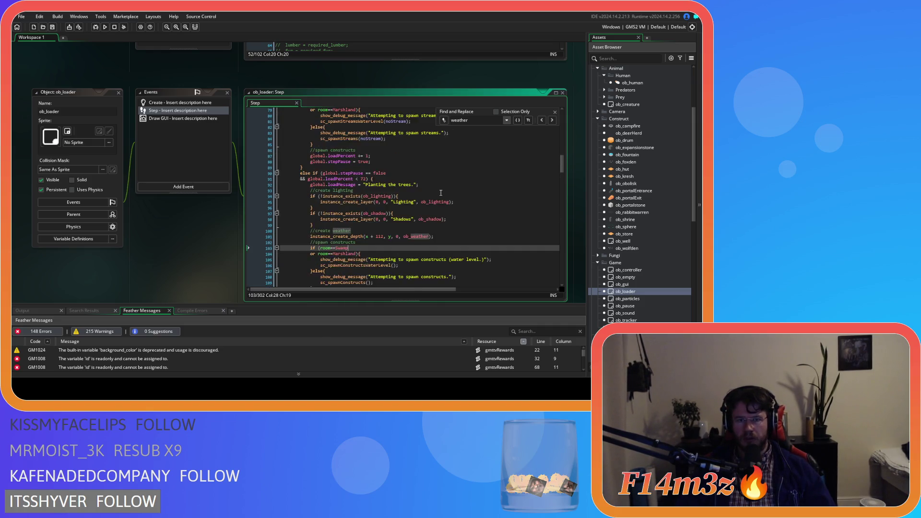
pyautogui.scroll(-10, 440, 192)
pyautogui.click(440, 193)
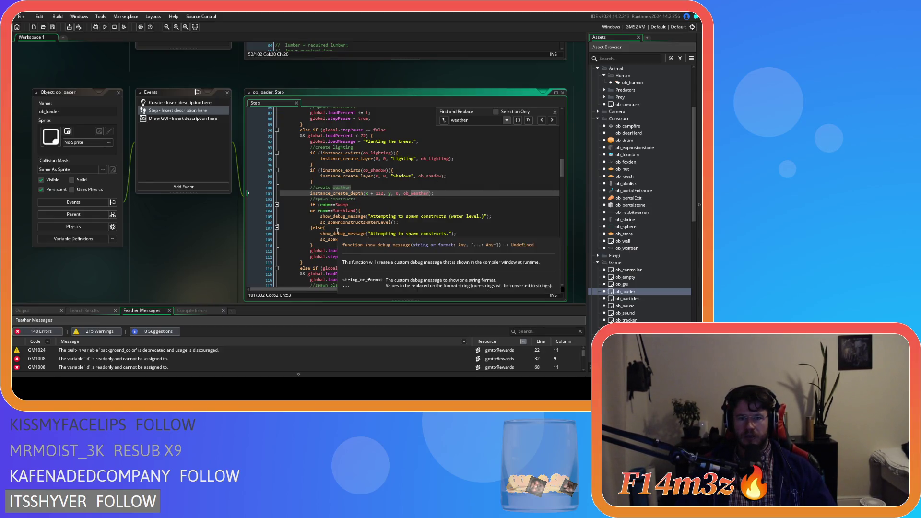
pyautogui.moveTo(325, 239); pyautogui.dragTo(373, 239)
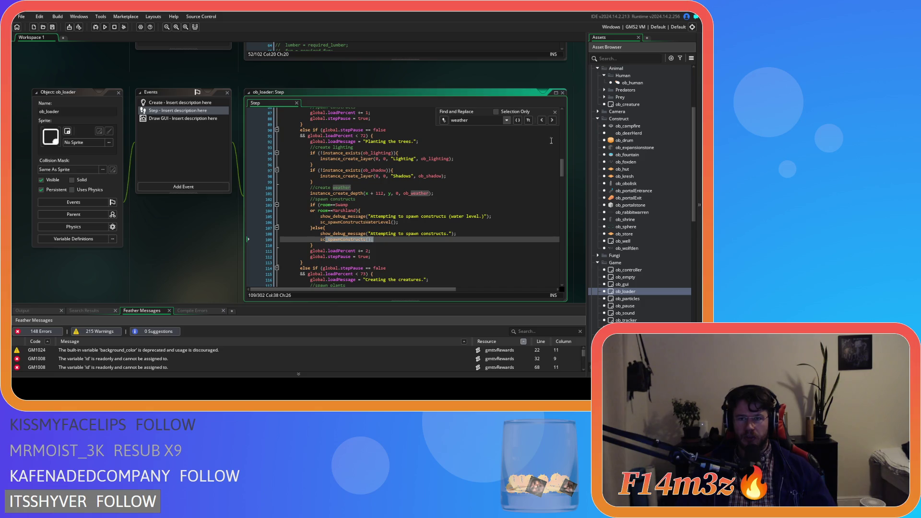
pyautogui.click(555, 112)
pyautogui.click(119, 92)
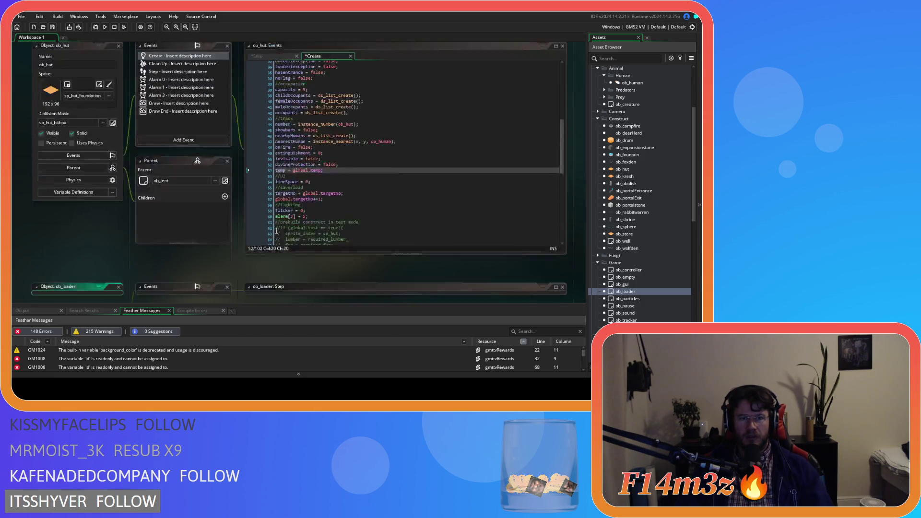
# Open ob_store's Step event code and jump to sc_spoilage from its spoilage call.
pyautogui.click(267, 192)
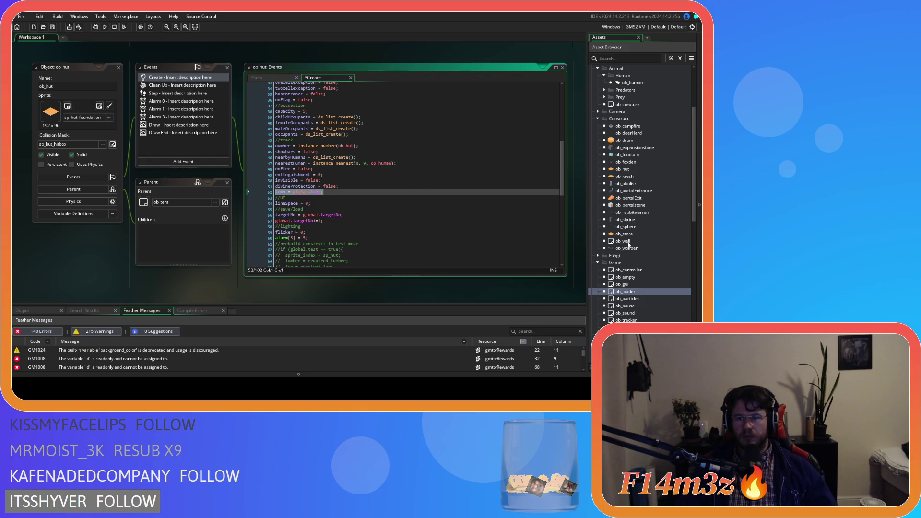
pyautogui.scroll(2, 640, 258)
pyautogui.doubleClick(624, 277)
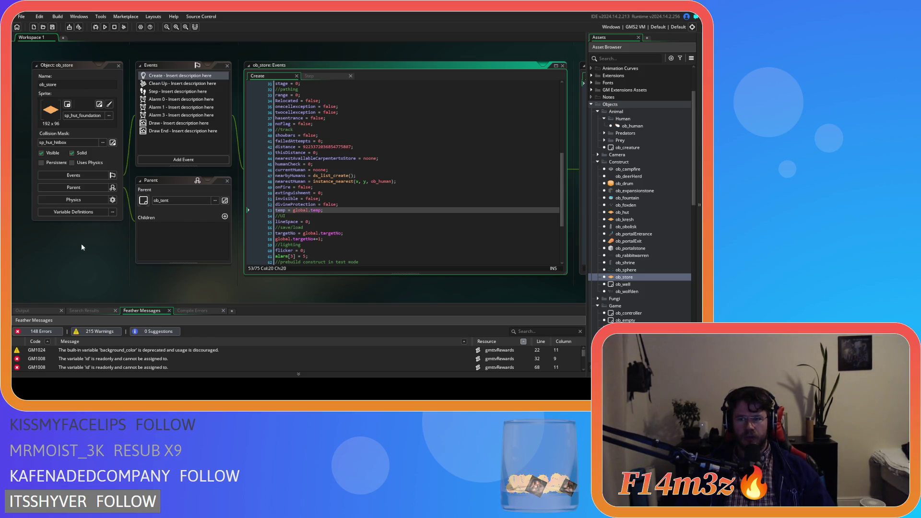
pyautogui.click(326, 75)
pyautogui.middleClick(312, 223)
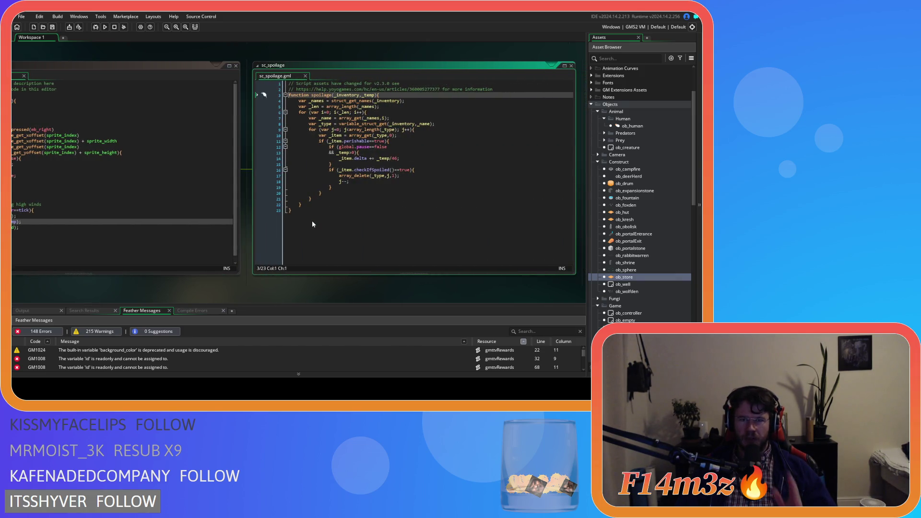
# Review the spoilage code, open sc_internalTemp from the internalTemp call, and close sc_spoilage.
pyautogui.click(425, 165)
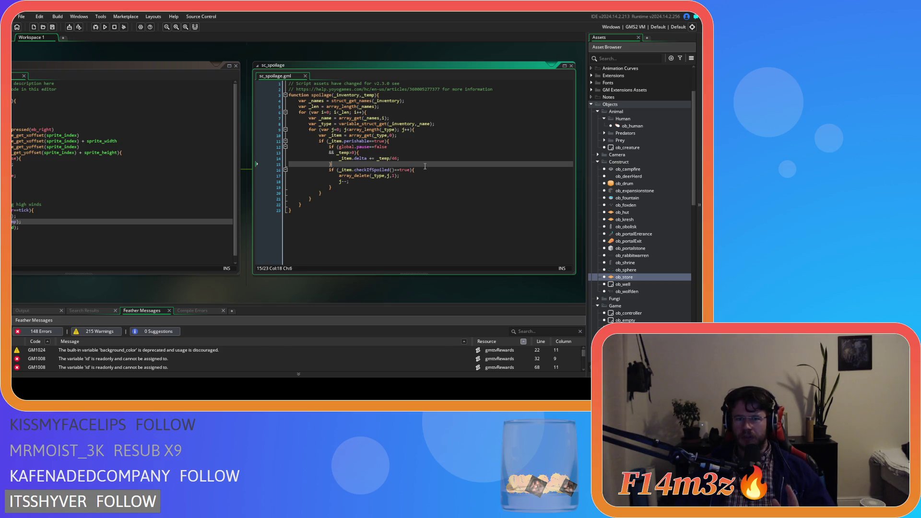
pyautogui.click(399, 124)
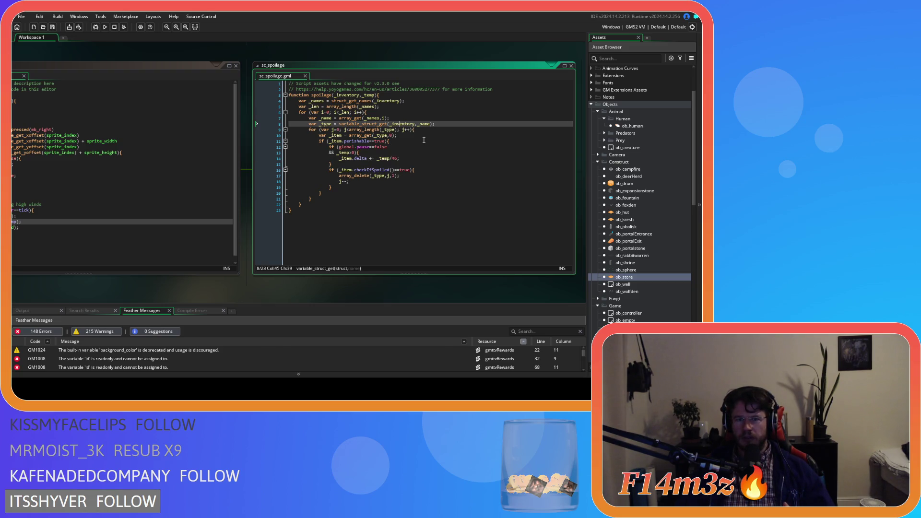
pyautogui.moveTo(334, 121); pyautogui.dragTo(336, 187)
pyautogui.scroll(5, 270, 283)
pyautogui.click(111, 216)
pyautogui.middleClick(111, 216)
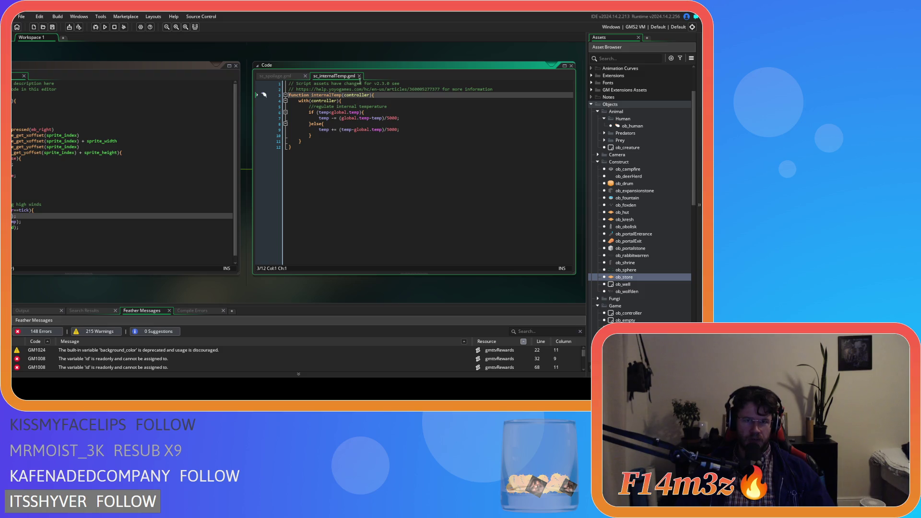
pyautogui.click(305, 76)
pyautogui.click(398, 158)
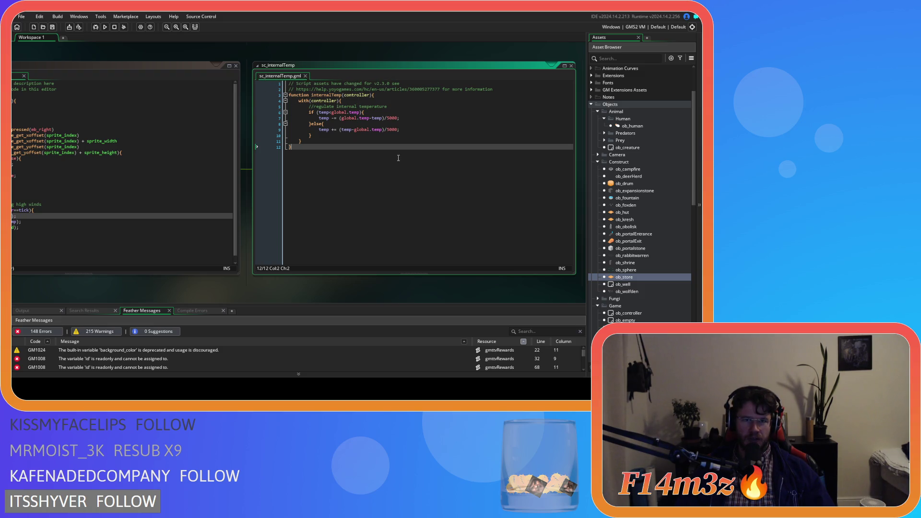
# Close the sc_internalTemp script and all other workspace windows.
pyautogui.click(305, 76)
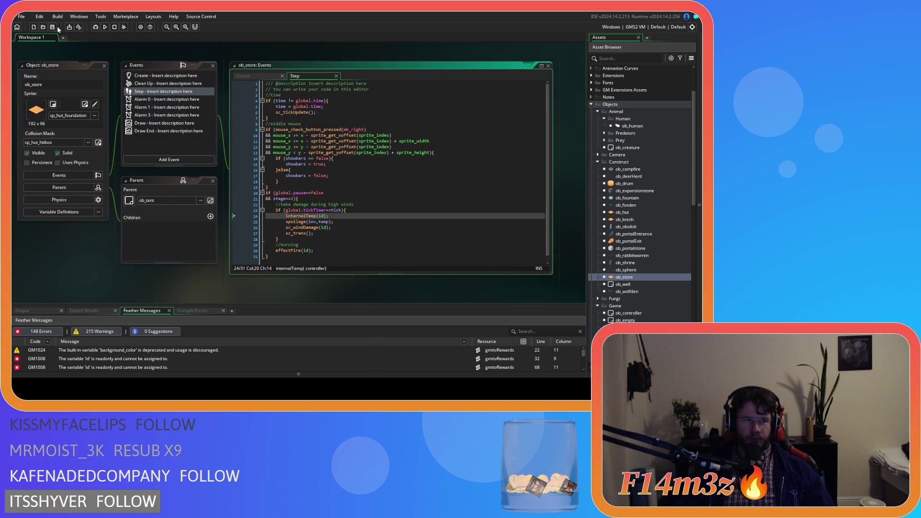
pyautogui.moveTo(72, 244)
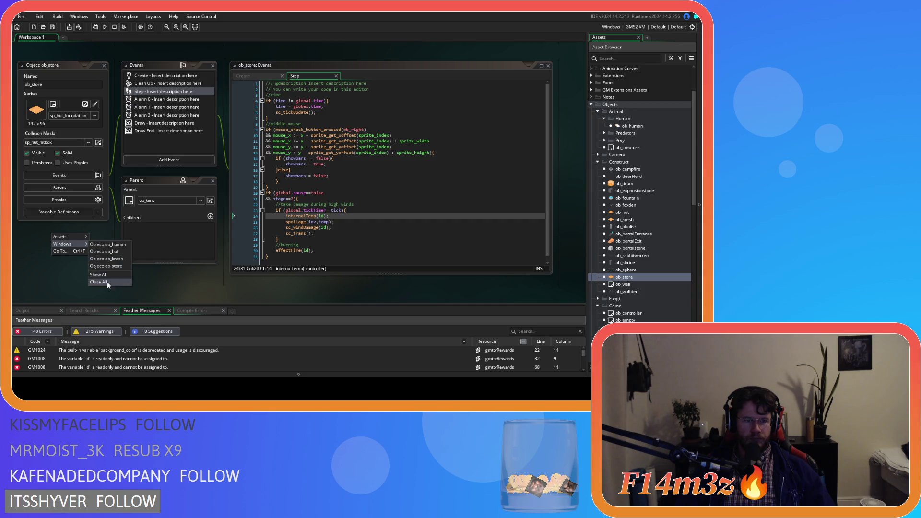
pyautogui.click(107, 283)
# Collapse the asset folders and open ob_human from Animal > Human.
pyautogui.click(598, 162)
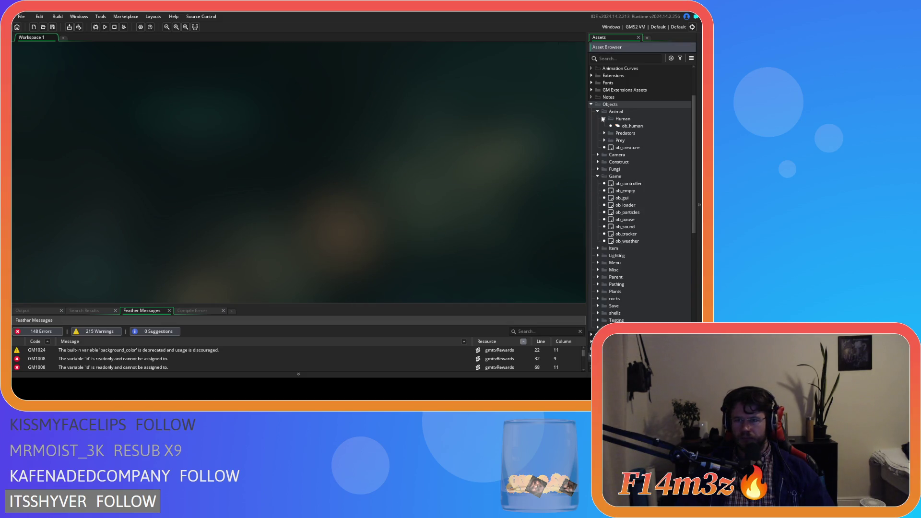
pyautogui.click(598, 111)
pyautogui.click(598, 141)
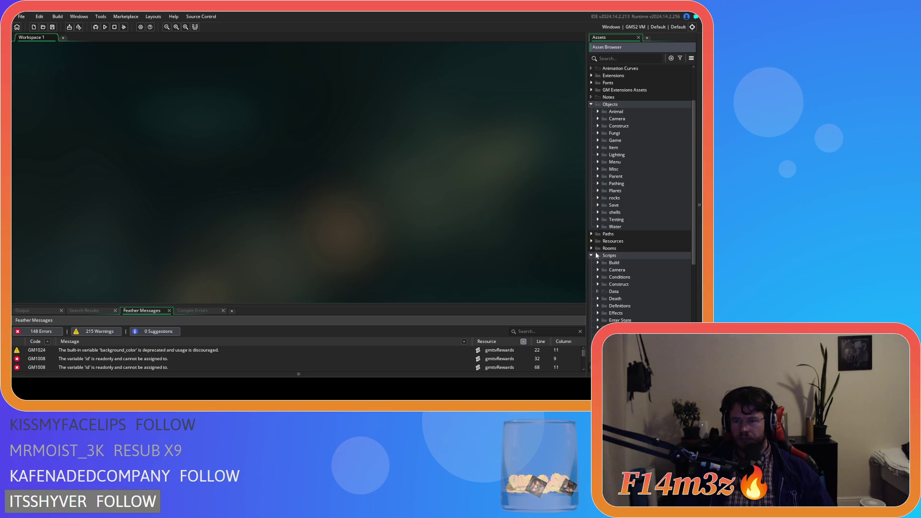
pyautogui.click(597, 111)
pyautogui.click(605, 119)
pyautogui.click(618, 126)
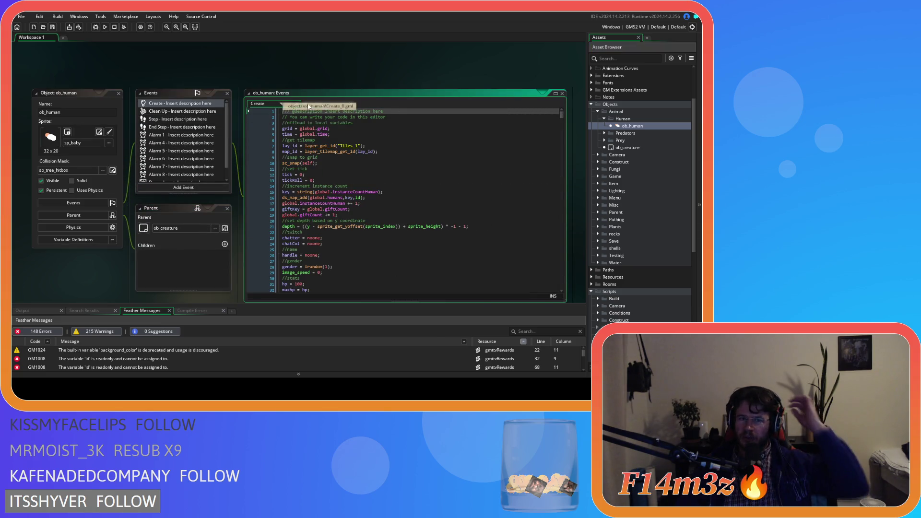
# Show ob_human's Step event code and close the End Step event code.
pyautogui.click(163, 119)
pyautogui.click(165, 127)
pyautogui.click(169, 120)
pyautogui.click(404, 103)
# Find the inventory temperature code on line 1176 and open sc_spoilage from its call.
pyautogui.moveTo(563, 119); pyautogui.dragTo(565, 142)
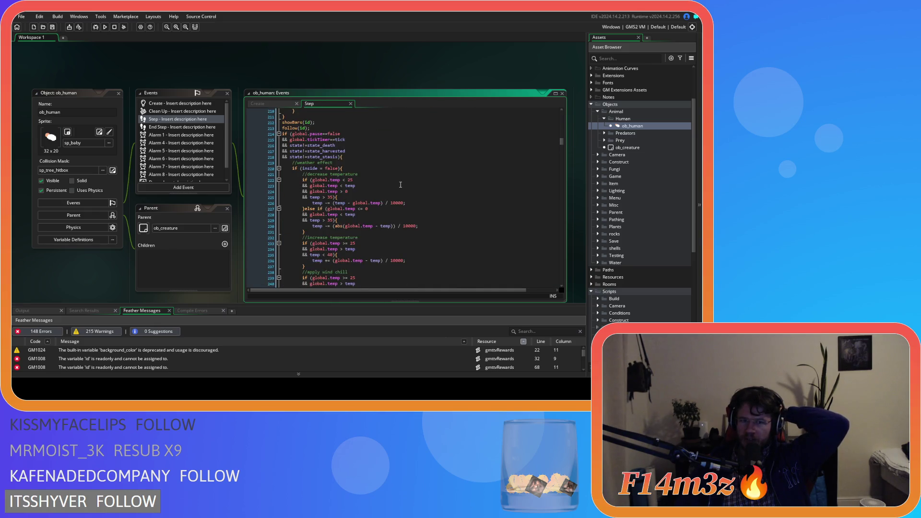
pyautogui.scroll(-14, 401, 185)
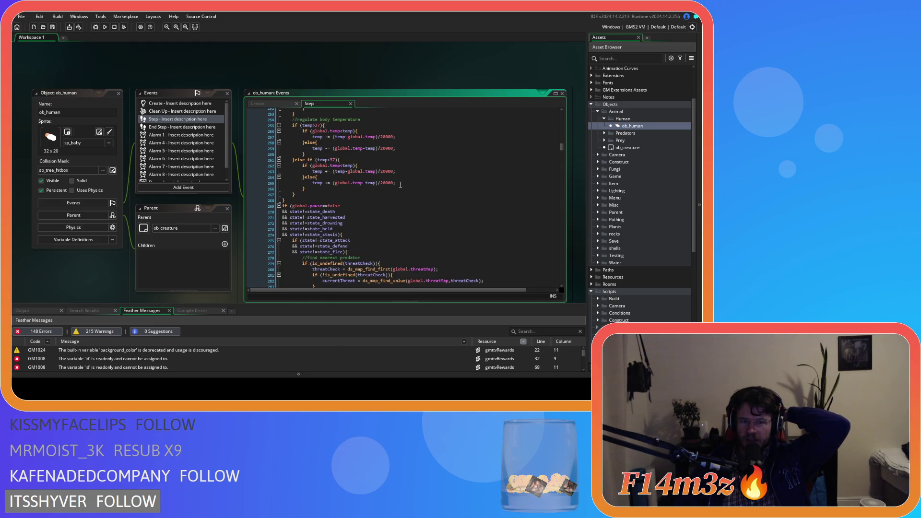
pyautogui.scroll(-13, 566, 150)
pyautogui.moveTo(560, 158); pyautogui.dragTo(553, 269)
pyautogui.scroll(5, 306, 179)
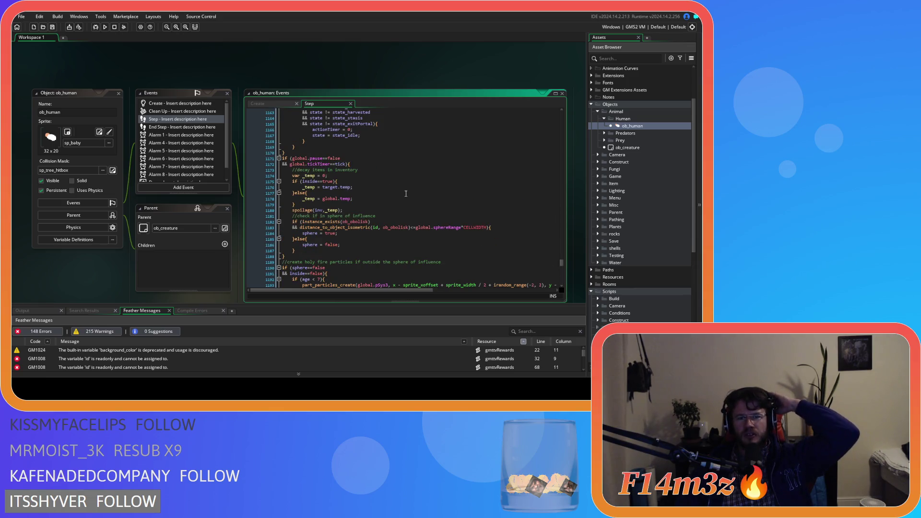
pyautogui.click(373, 188)
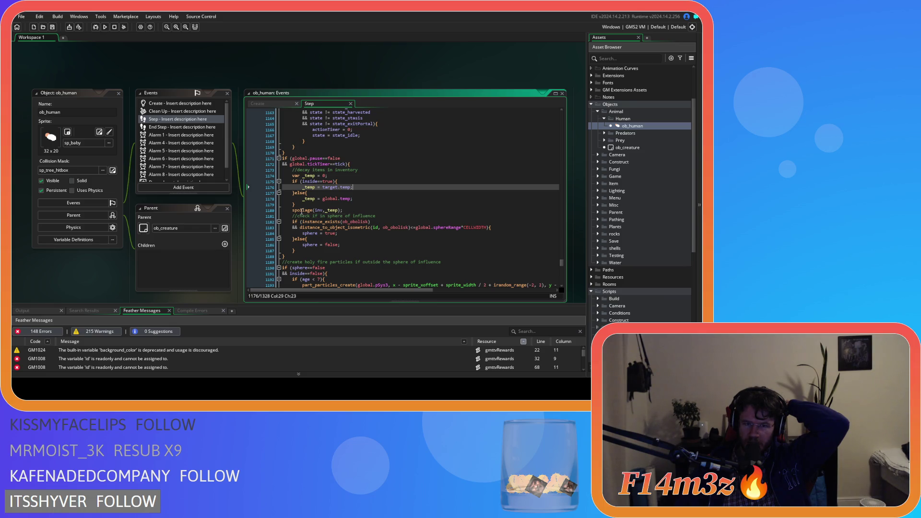
pyautogui.middleClick(304, 210)
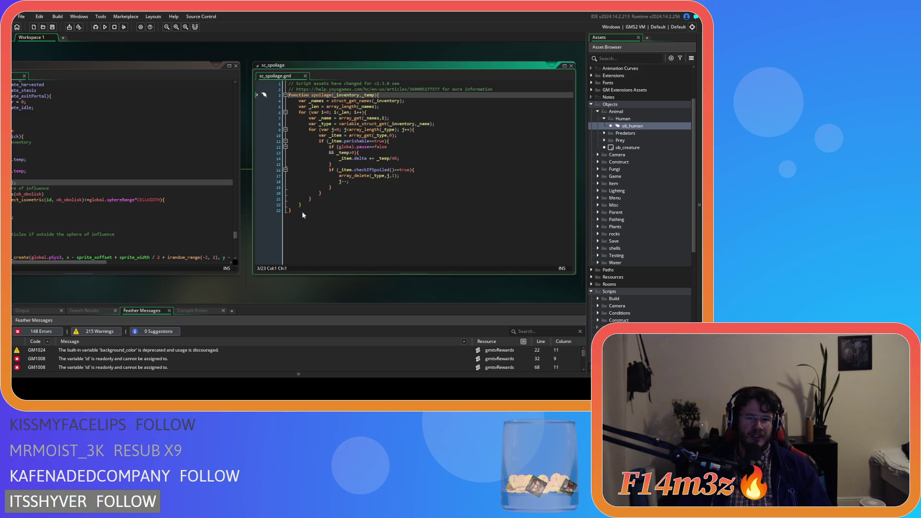
# Inspect the target.temp and inside==true checks on lines 1175-1176, then open ob_store.
pyautogui.click(113, 295)
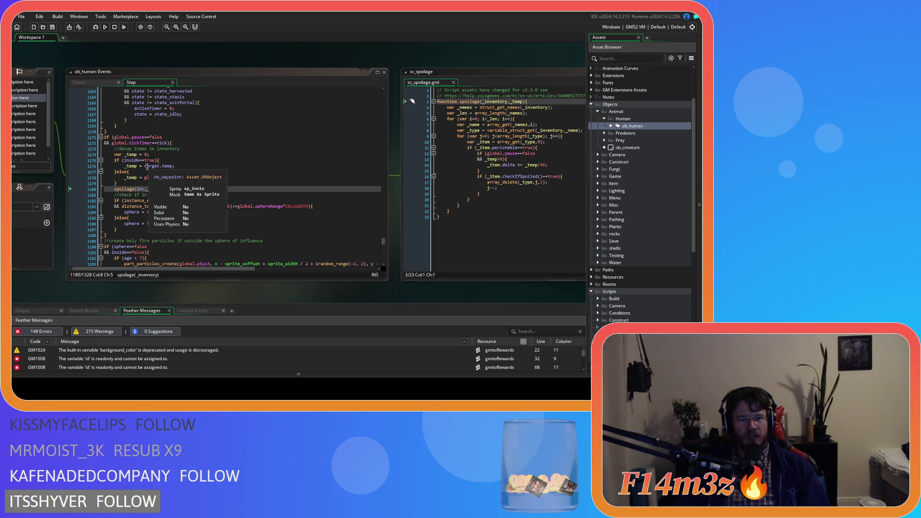
pyautogui.moveTo(146, 166); pyautogui.dragTo(176, 167)
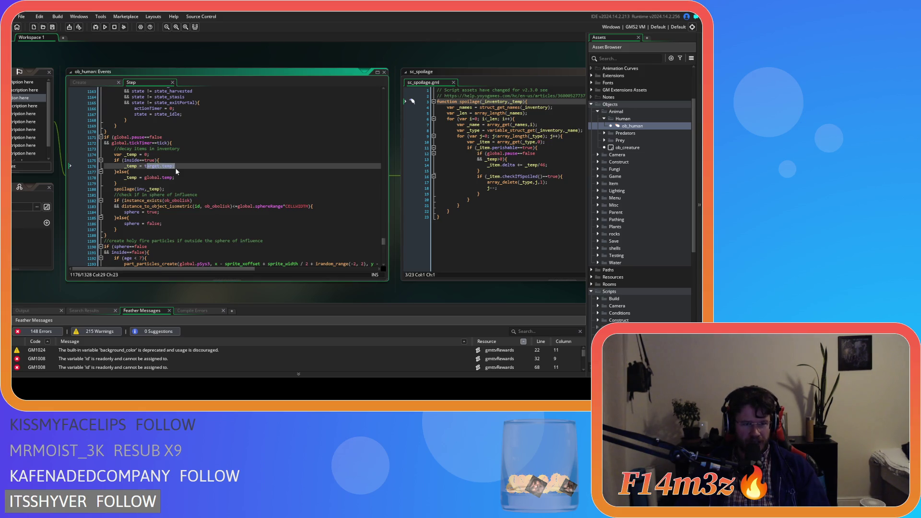
pyautogui.moveTo(122, 160)
pyautogui.mouseDown()
pyautogui.moveTo(160, 161)
pyautogui.moveTo(175, 178)
pyautogui.mouseUp()
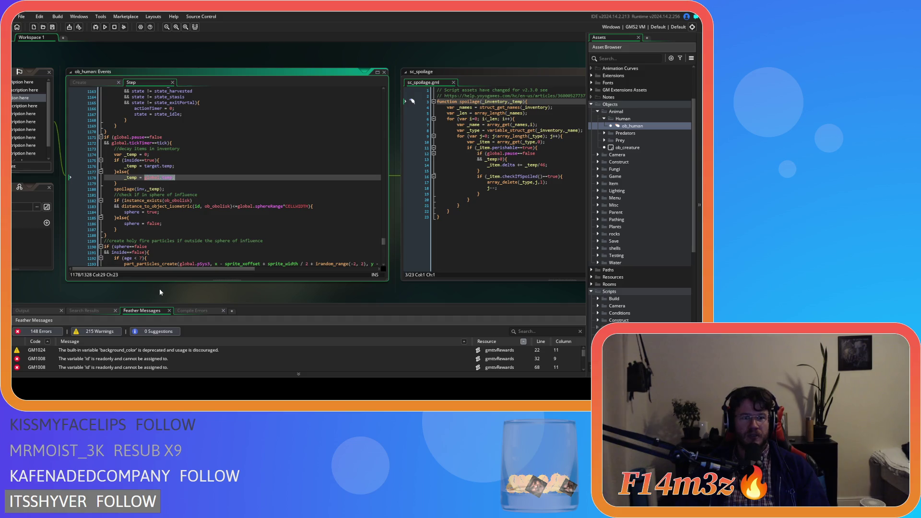
pyautogui.moveTo(184, 289)
pyautogui.mouseDown()
pyautogui.moveTo(150, 287)
pyautogui.moveTo(239, 293)
pyautogui.mouseUp()
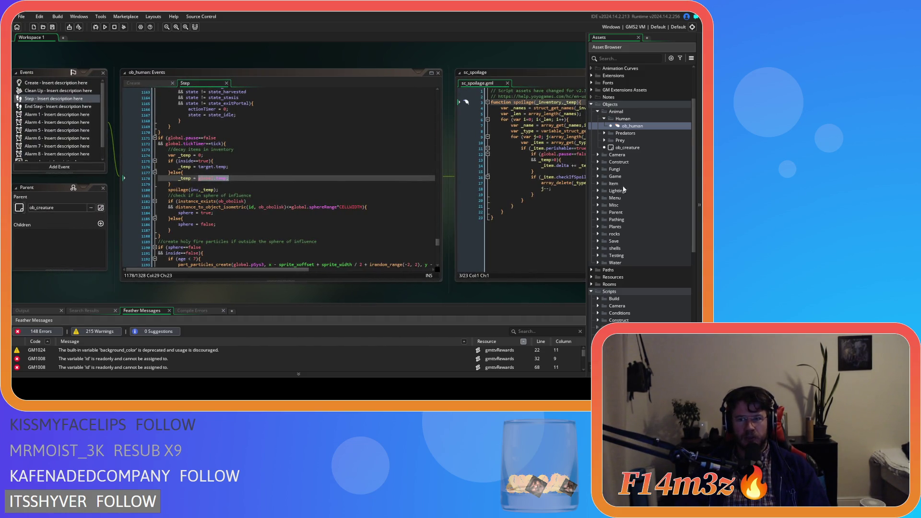
pyautogui.click(601, 164)
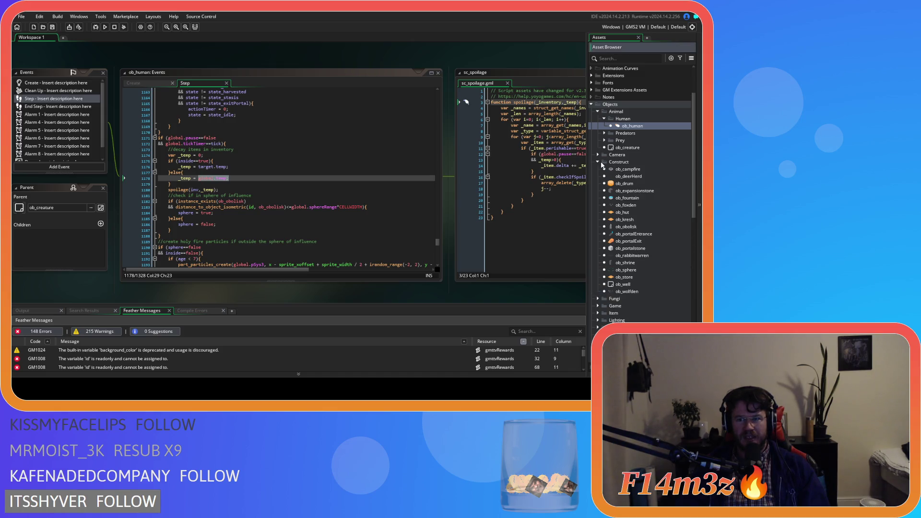
pyautogui.doubleClick(623, 278)
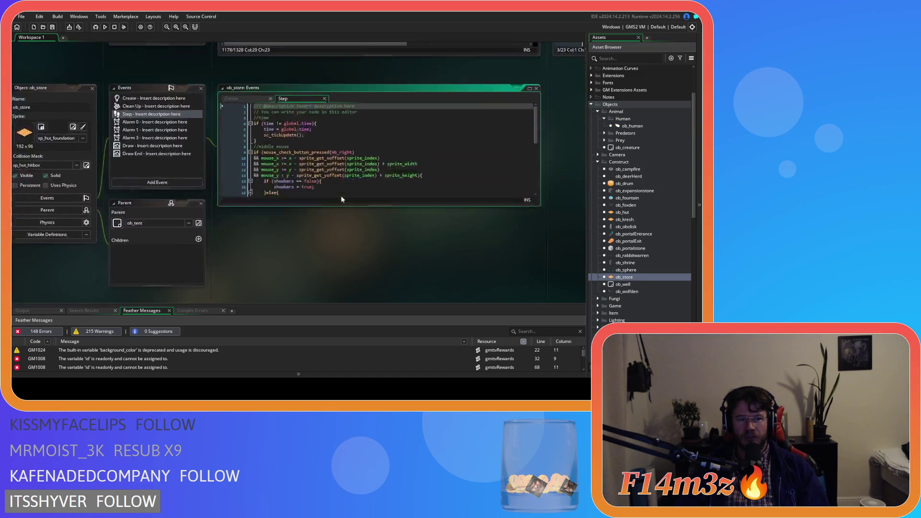
# Inspect temp in the spoilage(inv,temp) call on line 25, then close all workspace windows.
pyautogui.doubleClick(324, 216)
pyautogui.keyDown('shift'); pyautogui.click(333, 217); pyautogui.keyUp('shift')
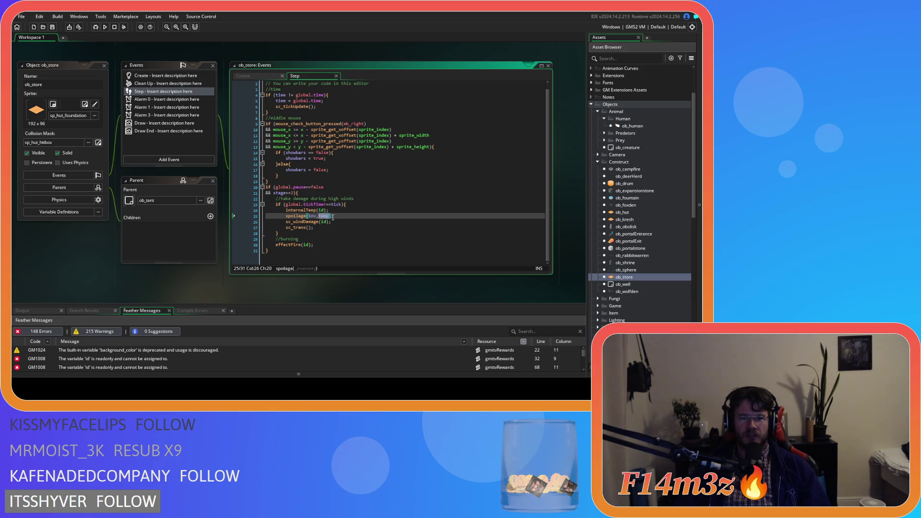
pyautogui.click(368, 216)
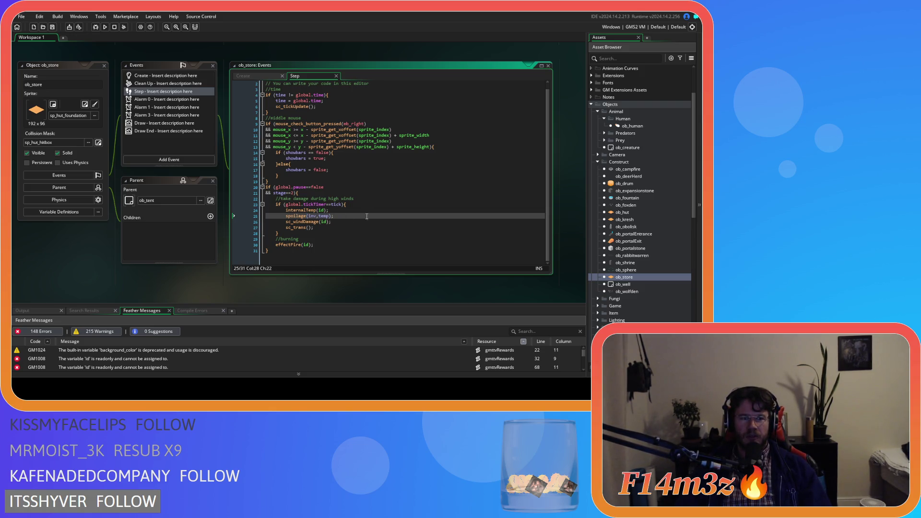
pyautogui.rightClick(96, 259)
pyautogui.click(190, 272)
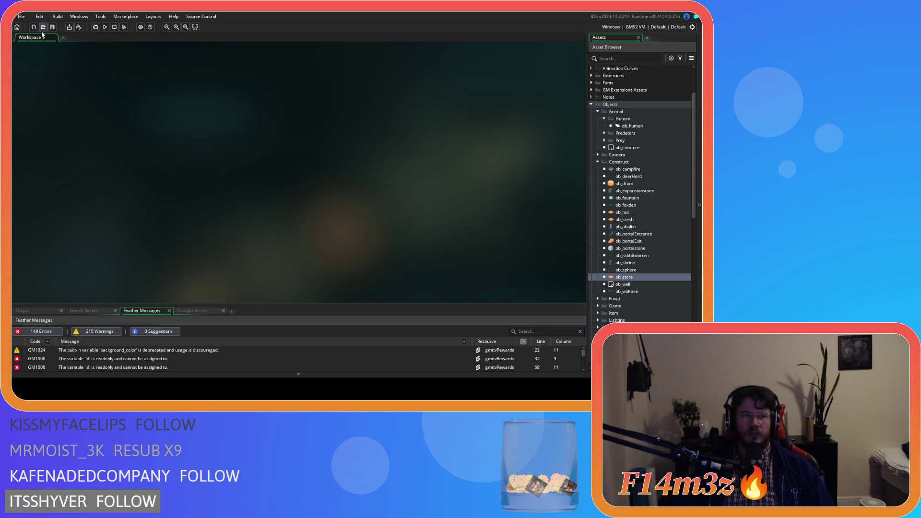
# Recheck internalTemp from ob_store's Step code, close ob_store, and open the ob_hut object.
pyautogui.click(626, 219)
pyautogui.doubleClick(625, 277)
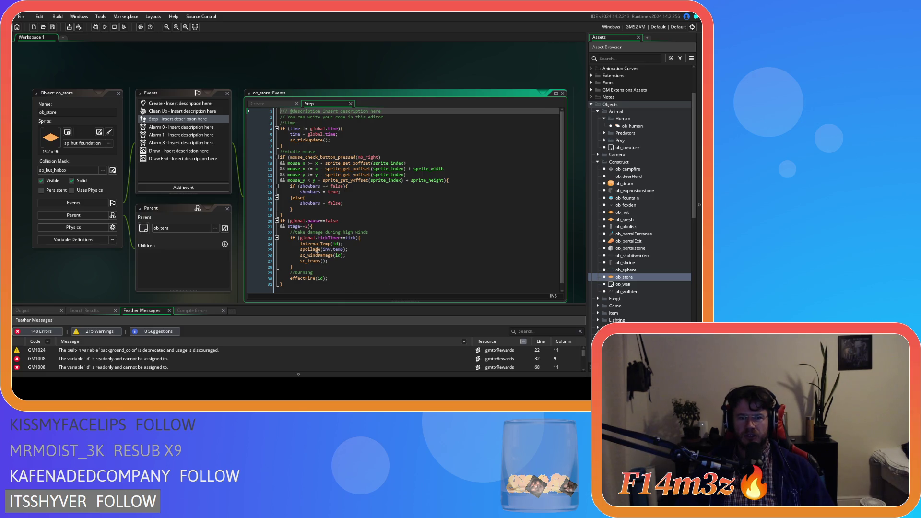
pyautogui.middleClick(316, 244)
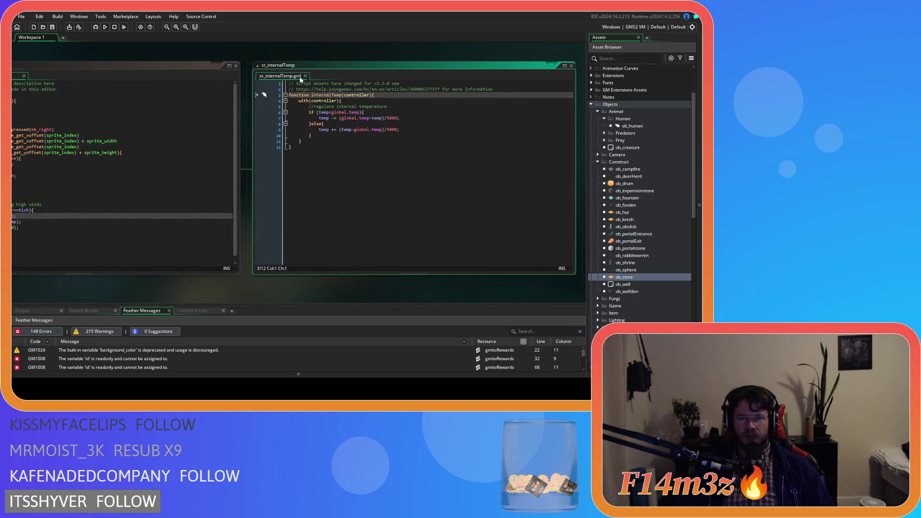
pyautogui.click(305, 76)
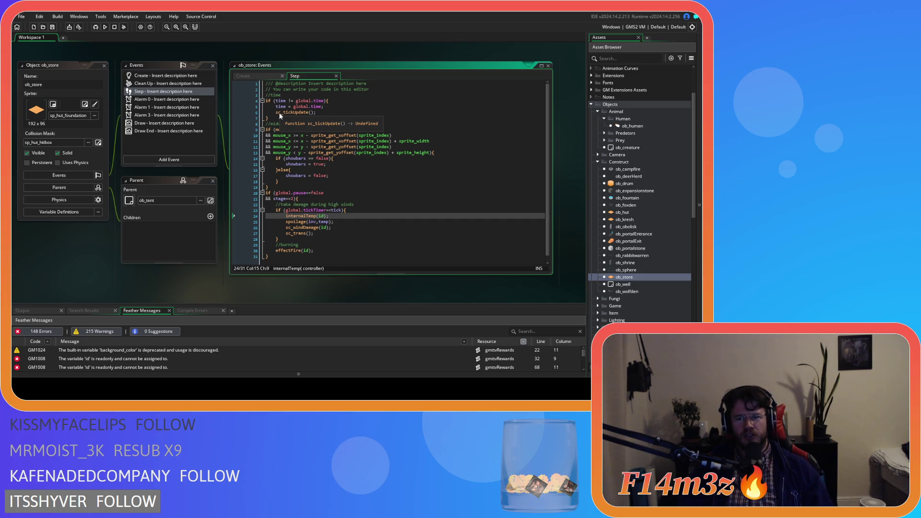
pyautogui.click(106, 71)
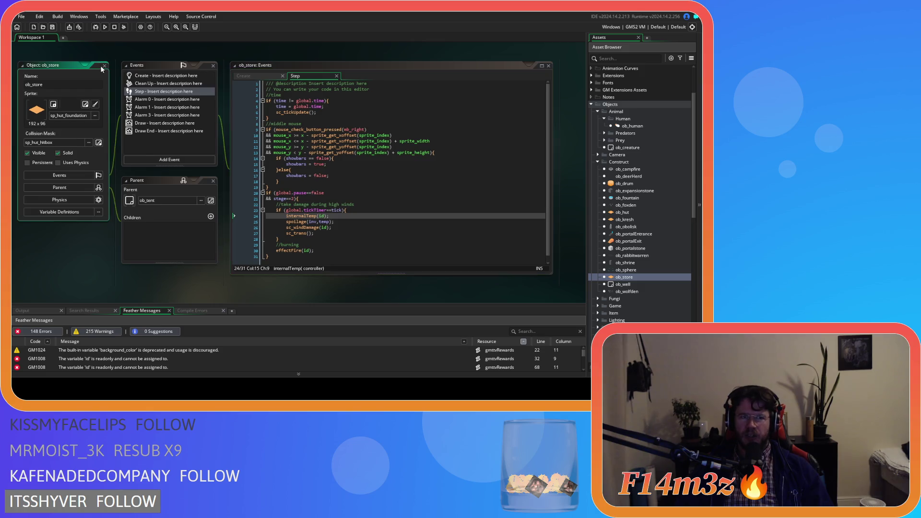
pyautogui.click(105, 66)
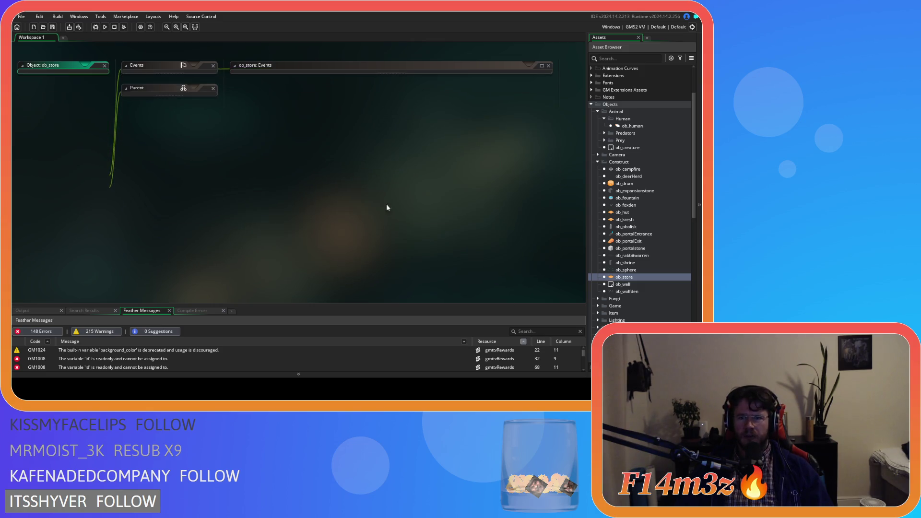
pyautogui.doubleClick(644, 212)
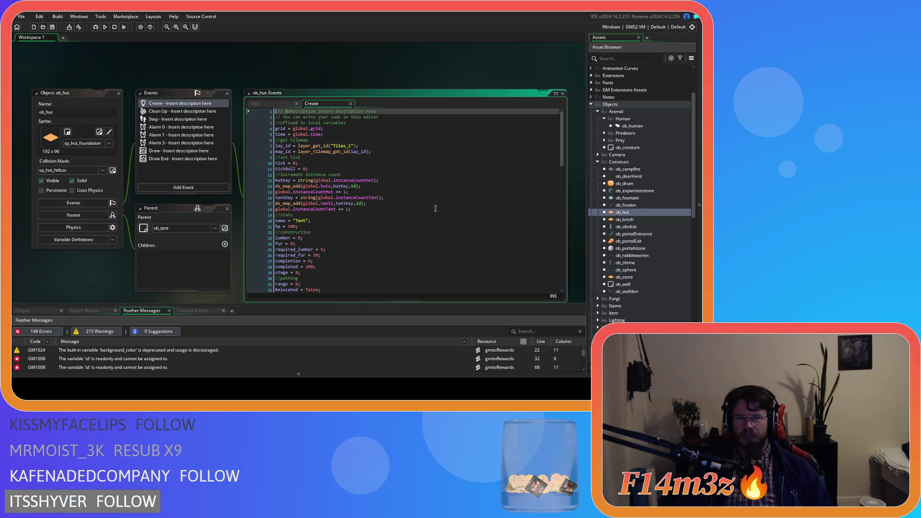
# From the hut's Step event code, jump to the sc_internalTemp script via internalTemp and go to line 5.
pyautogui.moveTo(562, 161); pyautogui.dragTo(560, 284)
pyautogui.scroll(20, 540, 149)
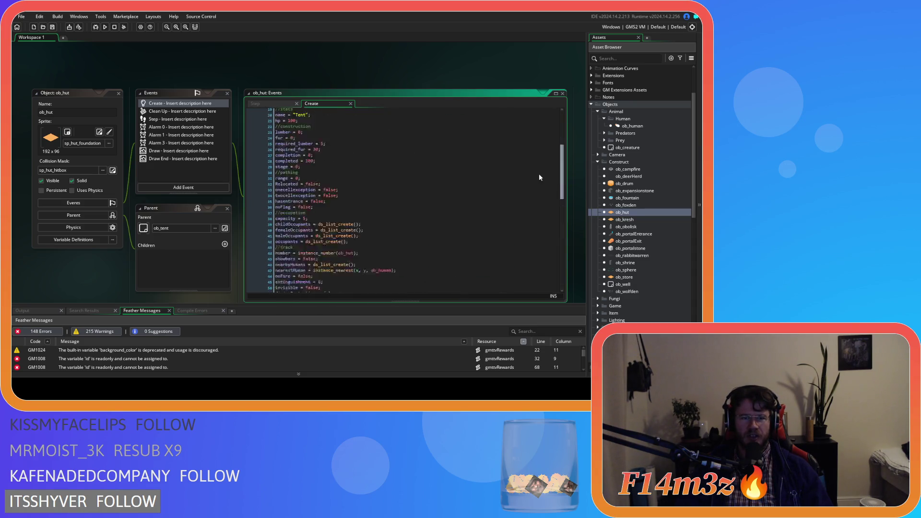
pyautogui.click(164, 119)
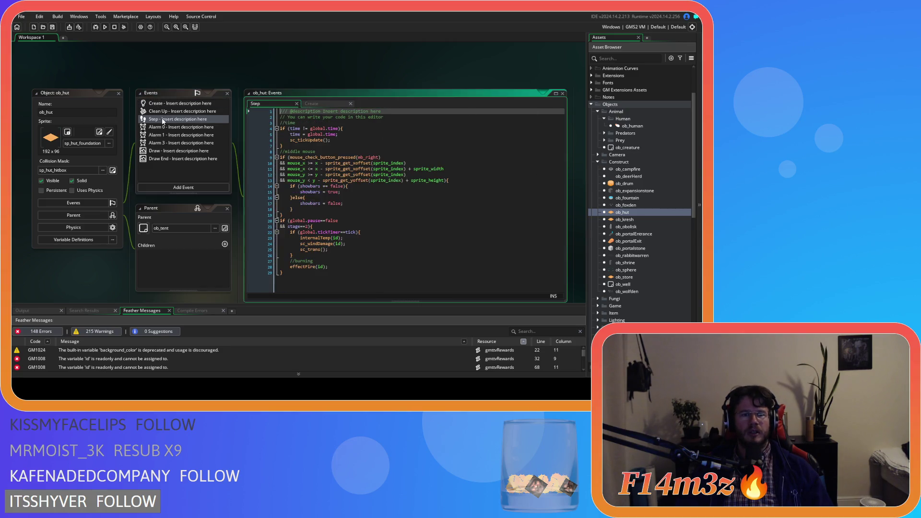
pyautogui.middleClick(318, 238)
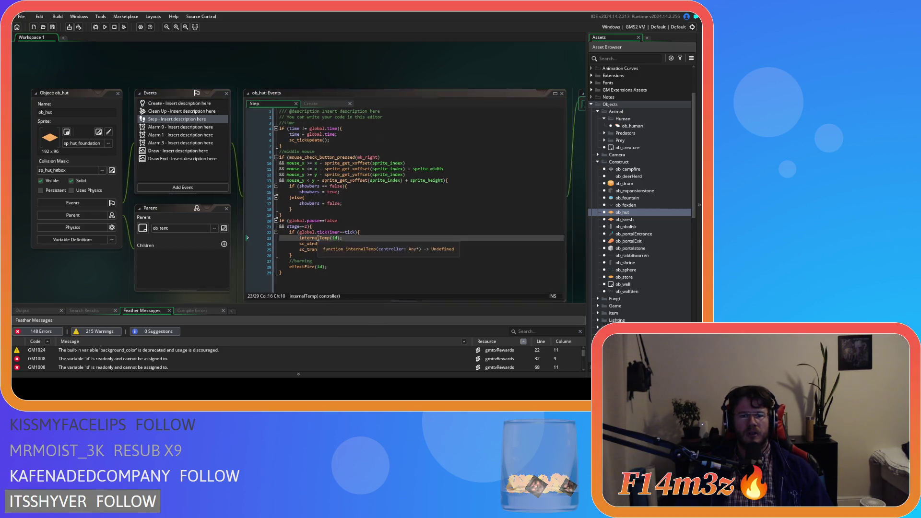
pyautogui.click(403, 106)
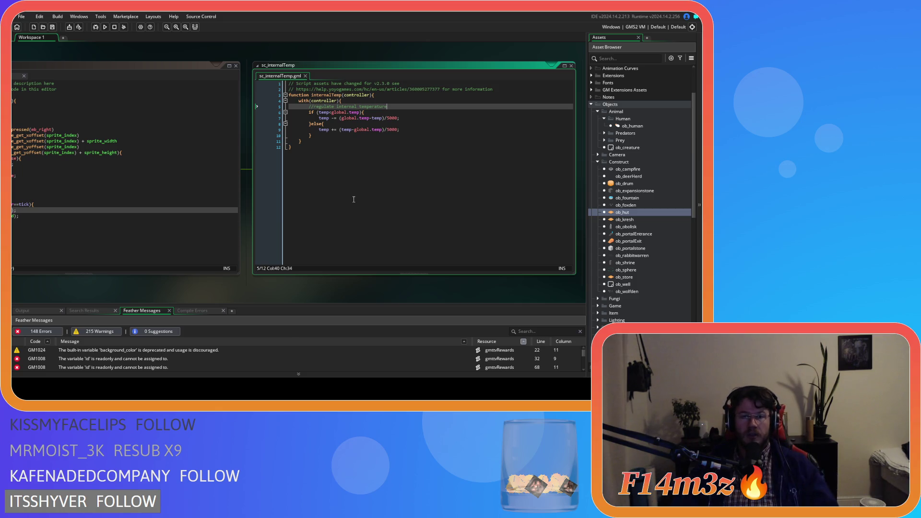
# Wrap the indented temperature block in if (object_index==ob_store){ and close it with }else{.
pyautogui.press('Up')
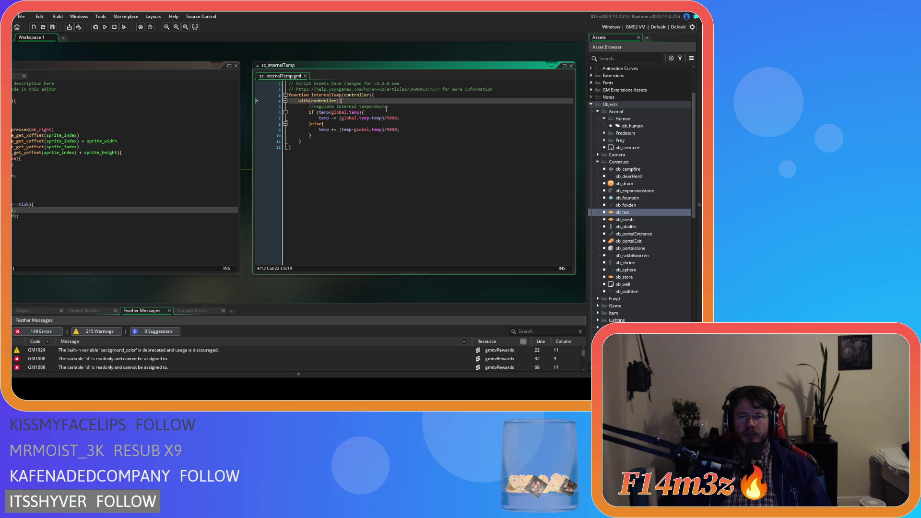
pyautogui.press('Return')
pyautogui.write('if (')
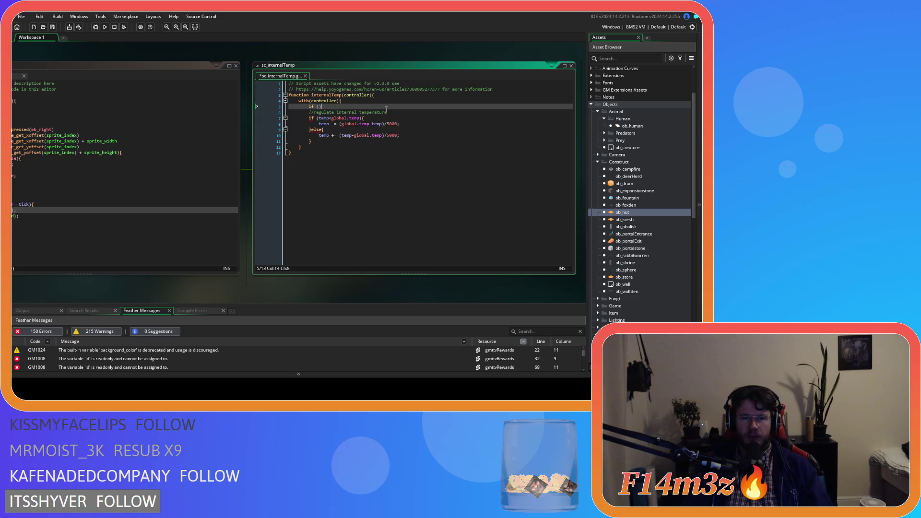
pyautogui.write('(')
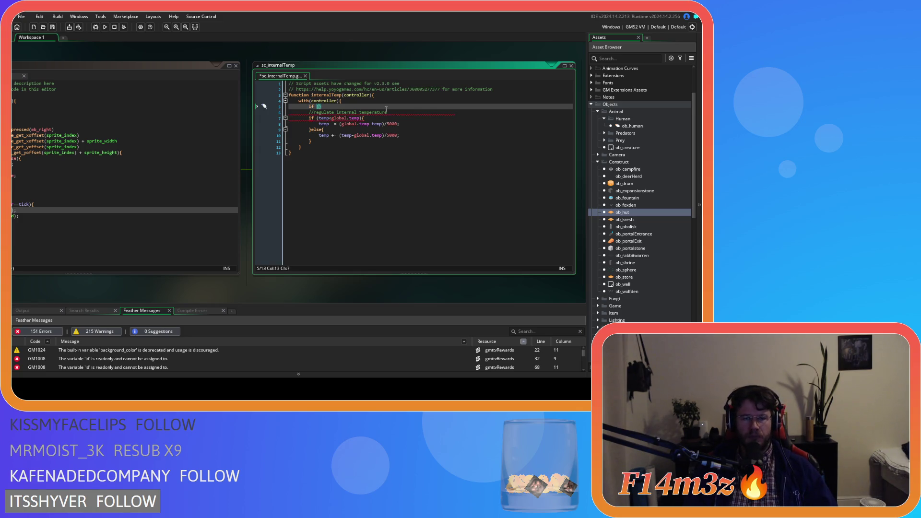
pyautogui.write('obje')
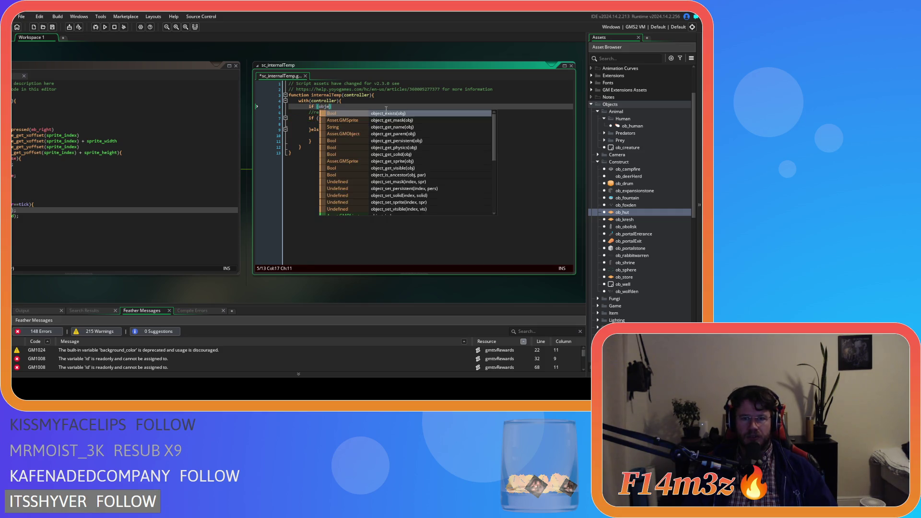
pyautogui.write('ct_i')
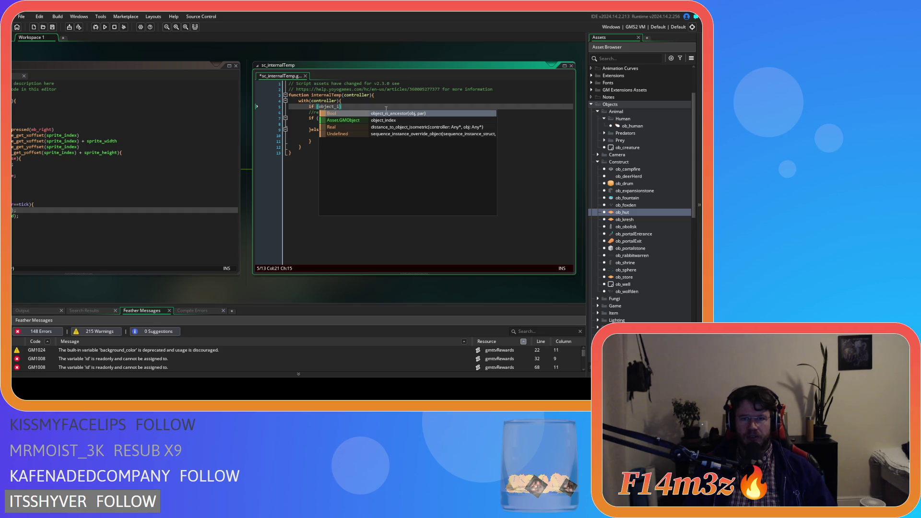
pyautogui.write('ndex==ob_store){')
pyautogui.moveTo(312, 141); pyautogui.dragTo(309, 112)
pyautogui.press('Tab')
pyautogui.click(345, 141)
pyautogui.press('Return')
pyautogui.write('}')
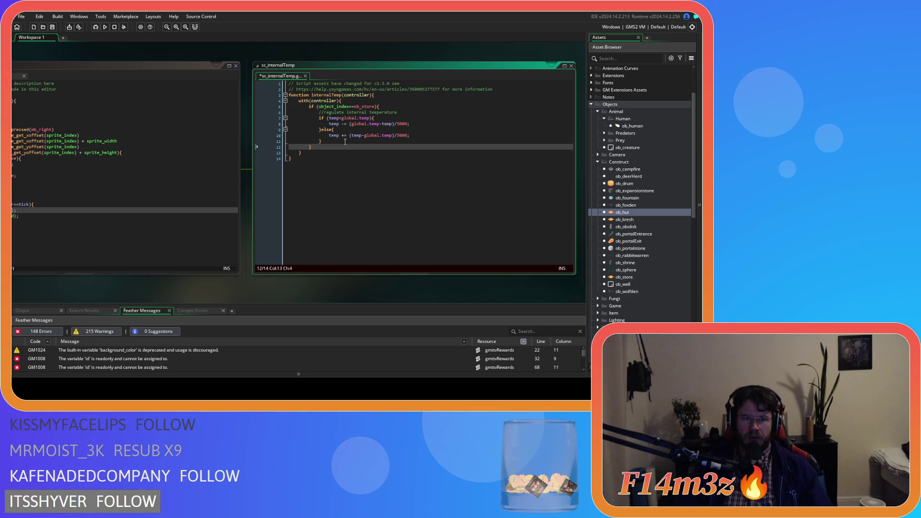
pyautogui.write('else{')
pyautogui.press('Return')
pyautogui.press('Return')
# Duplicate the temperature if/else block into the else branch and save the script.
pyautogui.click(345, 142)
pyautogui.moveTo(345, 142); pyautogui.dragTo(320, 112)
pyautogui.click(333, 153)
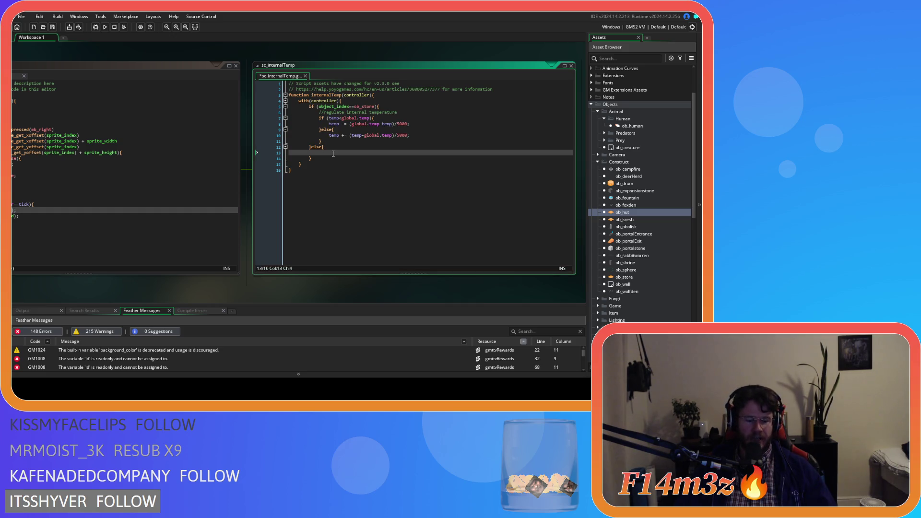
pyautogui.write('//regulate internal temperature \t\t\tif (temp<global.temp){ \t\t\t\ttemp -= (global.temp-temp)/5000; \t\t\t}else{ \t\t\t\ttemp += (temp-global.temp)/5000; \t\t\t}')
pyautogui.hotkey('ctrl', 's')
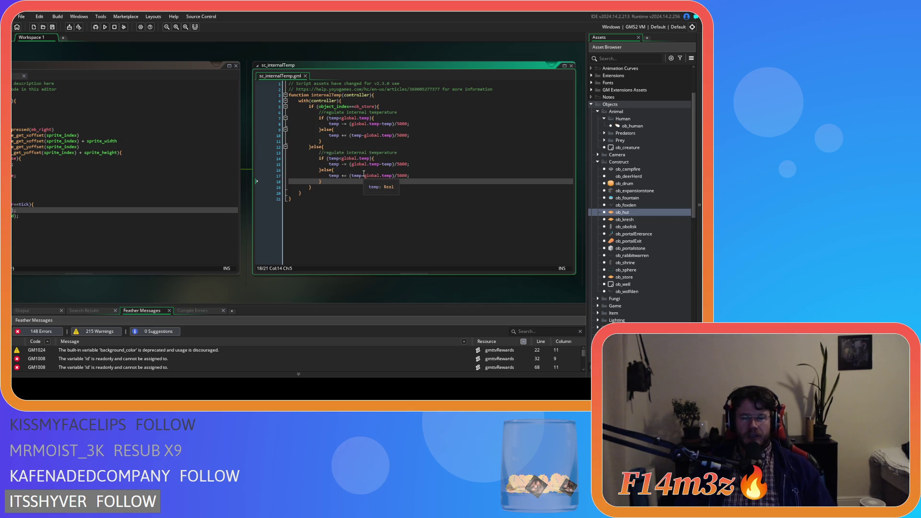
# Begin a new line after the else block reading var _occupants = ds_list_size.
pyautogui.click(404, 158)
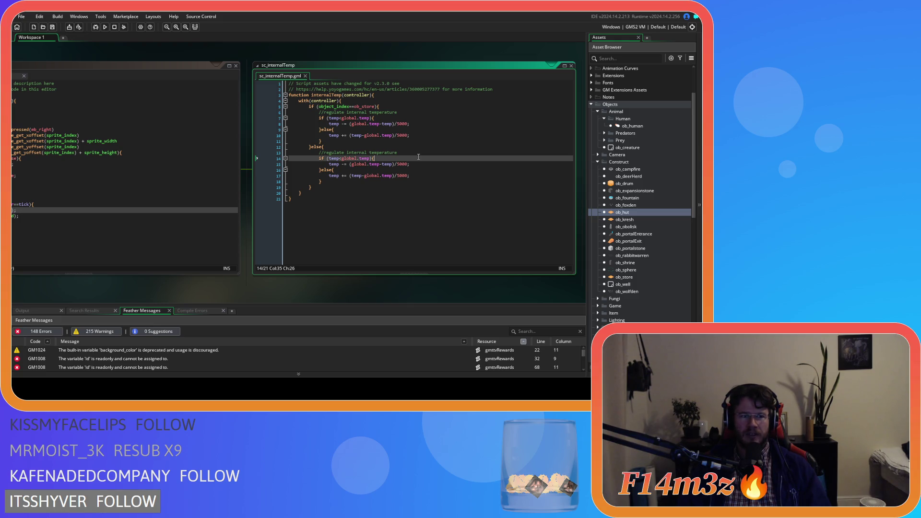
pyautogui.click(362, 183)
pyautogui.press('Return')
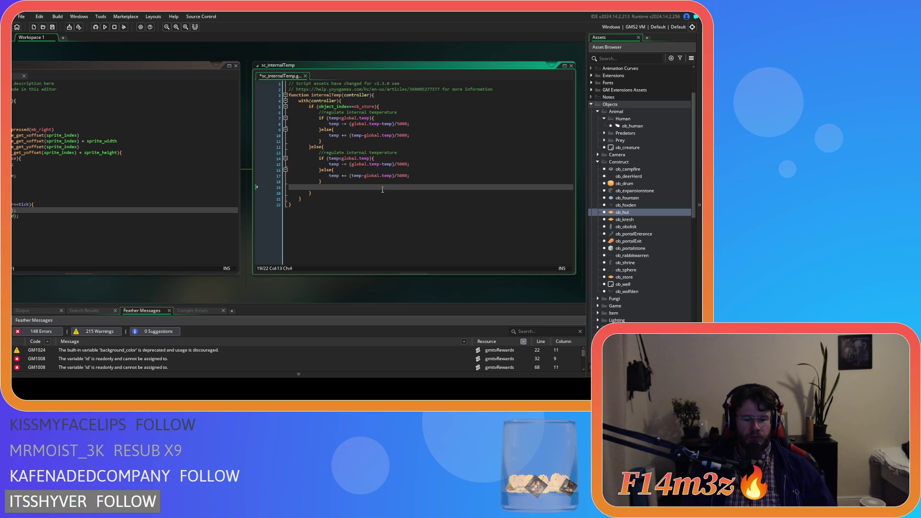
pyautogui.write('var ')
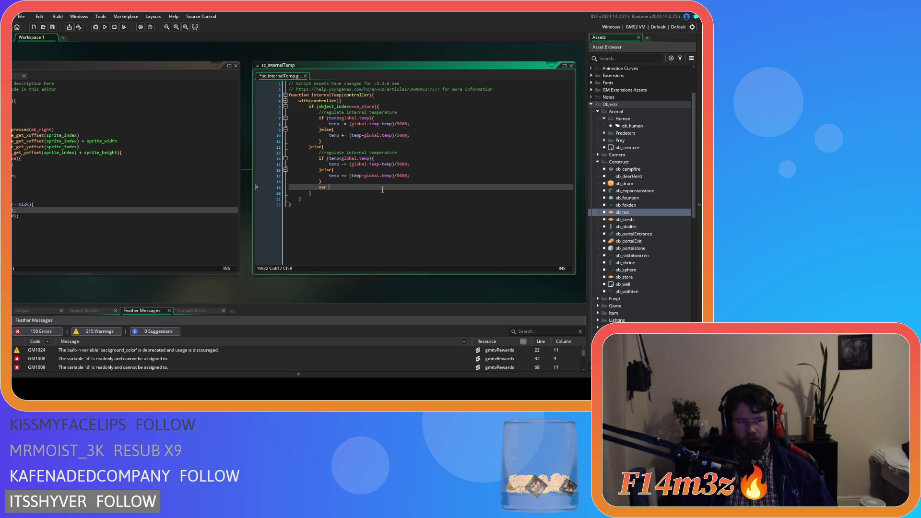
pyautogui.write('_occupants')
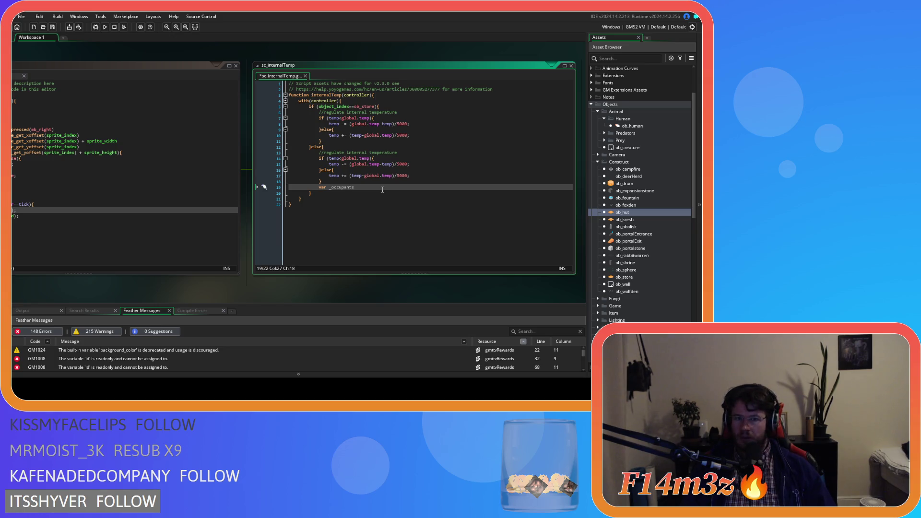
pyautogui.write(' = ')
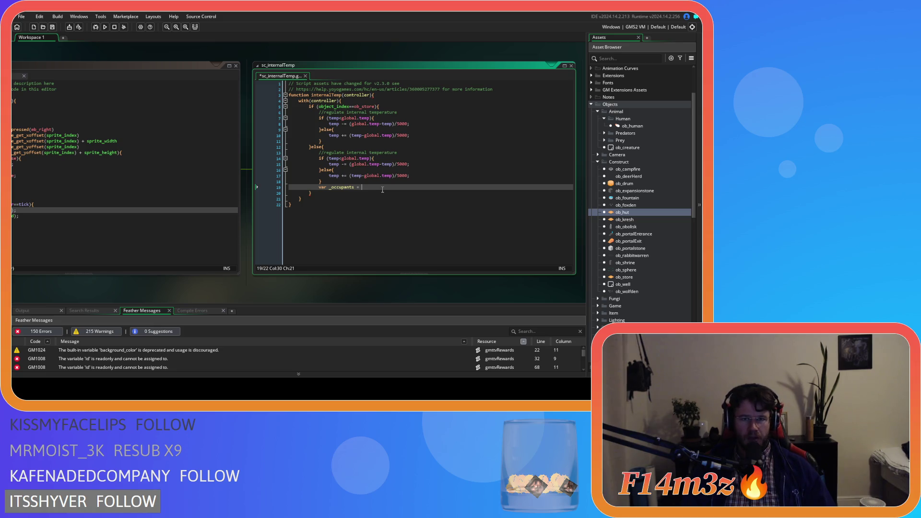
pyautogui.write('ds_list_size')
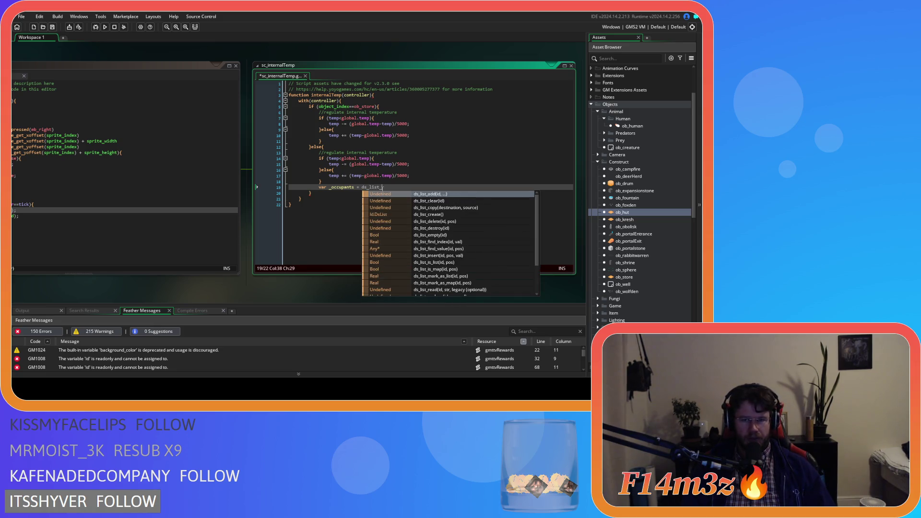
# Rewrite the new line as temp += ds_list_size(occupants)/, leaving the divisor untyped.
pyautogui.press('Return')
pyautogui.write('o')
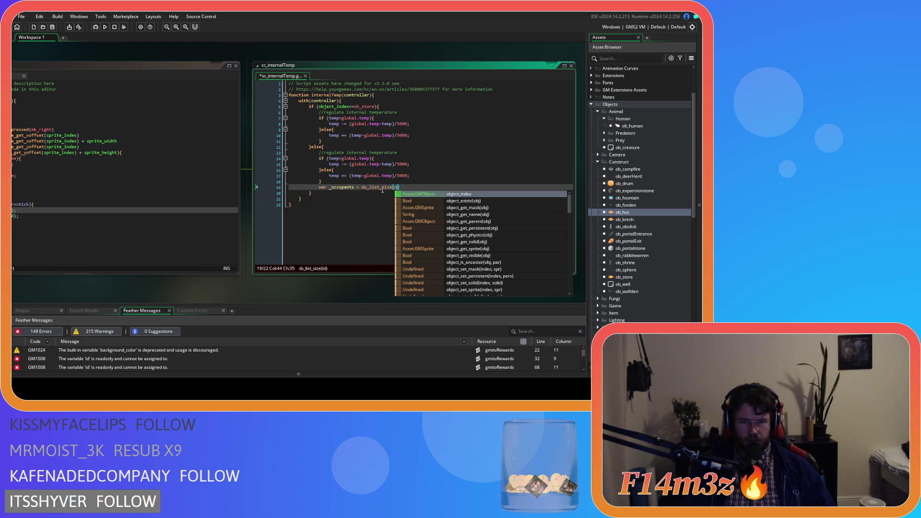
pyautogui.write('ccupants')
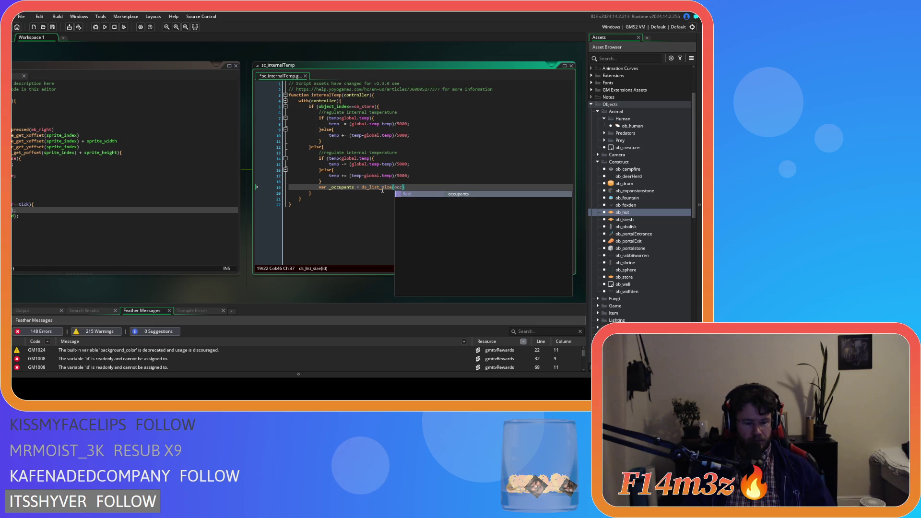
pyautogui.write(')')
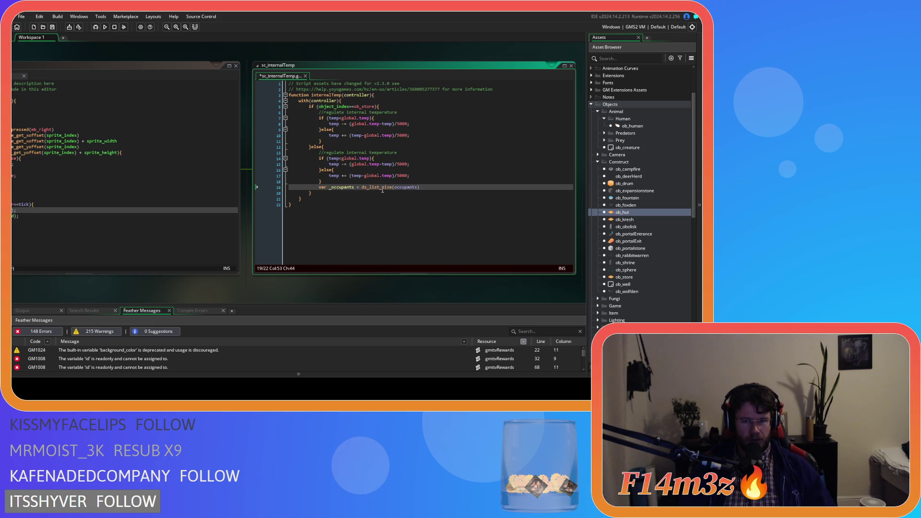
pyautogui.write(";'")
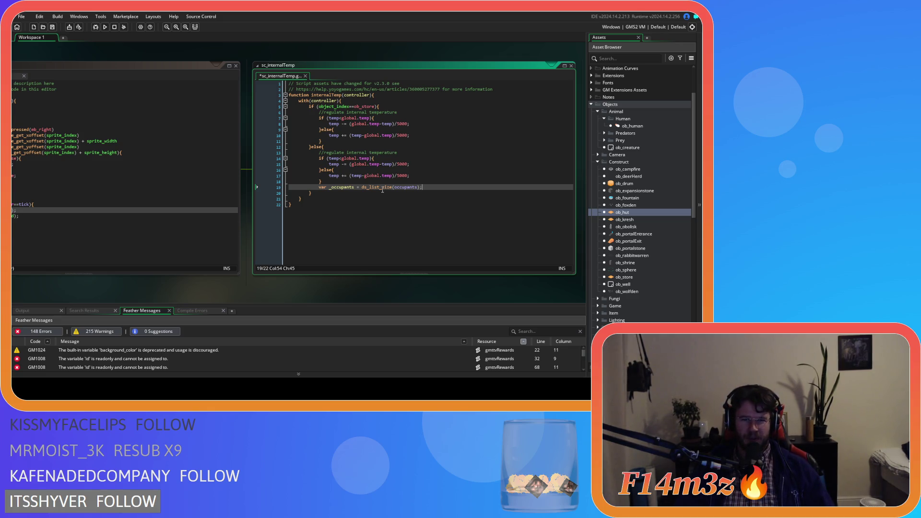
pyautogui.moveTo(362, 187); pyautogui.dragTo(319, 188)
pyautogui.press('BackSpace')
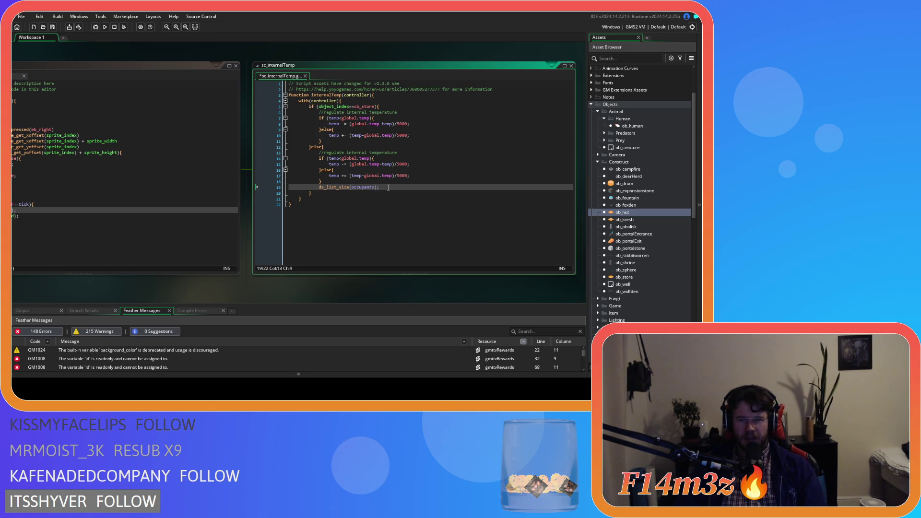
pyautogui.click(316, 187)
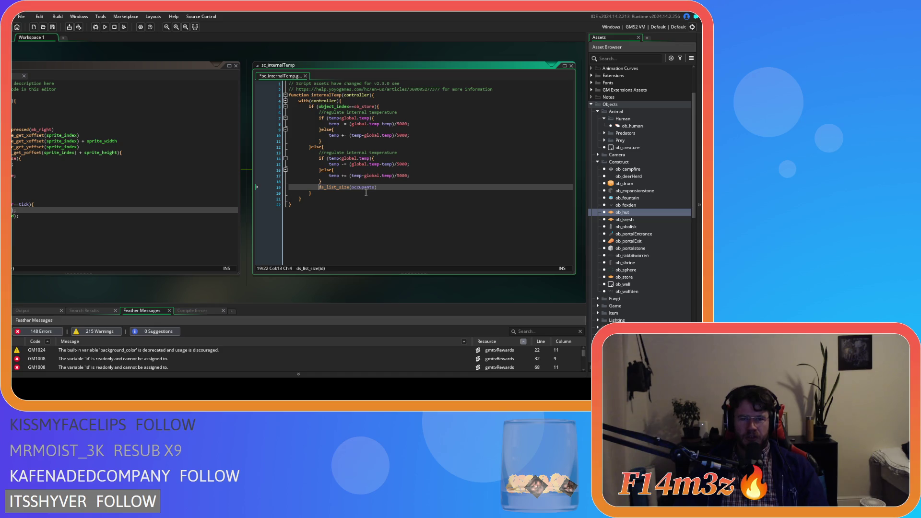
pyautogui.write('temp +')
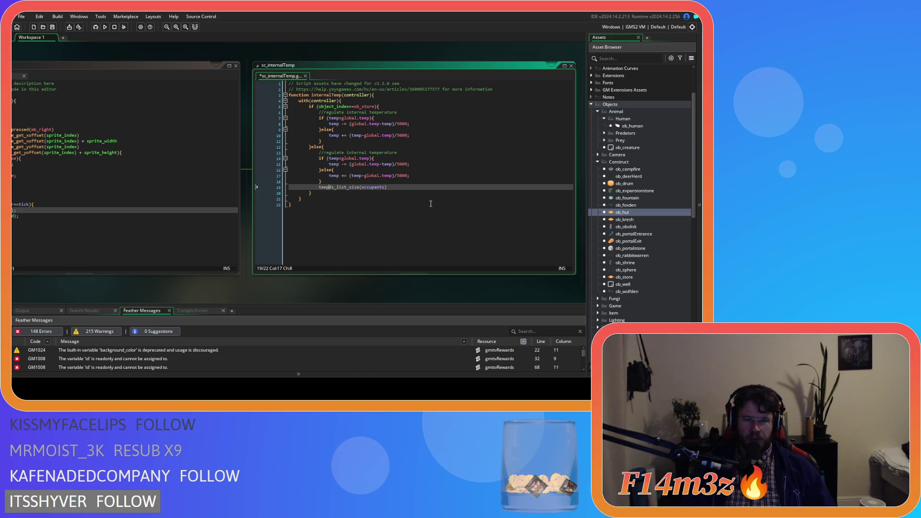
pyautogui.write('=')
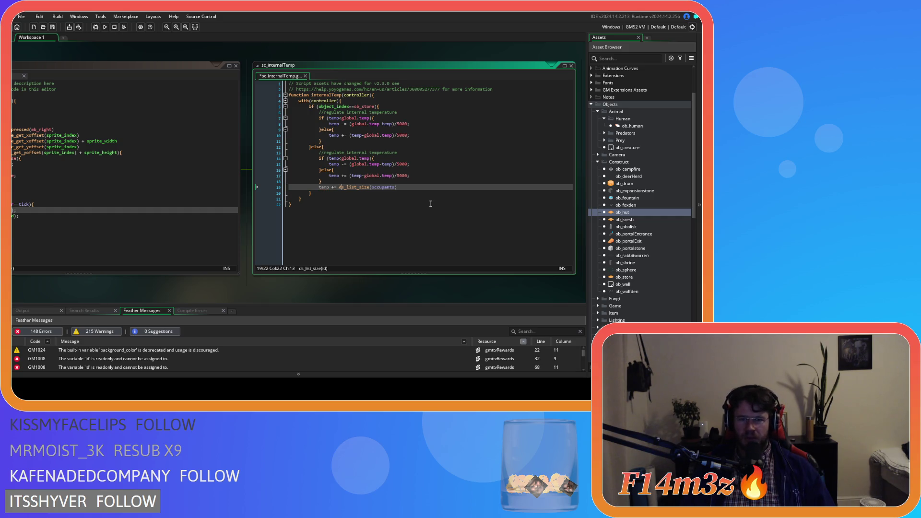
pyautogui.press('Right')
pyautogui.press('Right')
pyautogui.press('Right')
pyautogui.press('Right')
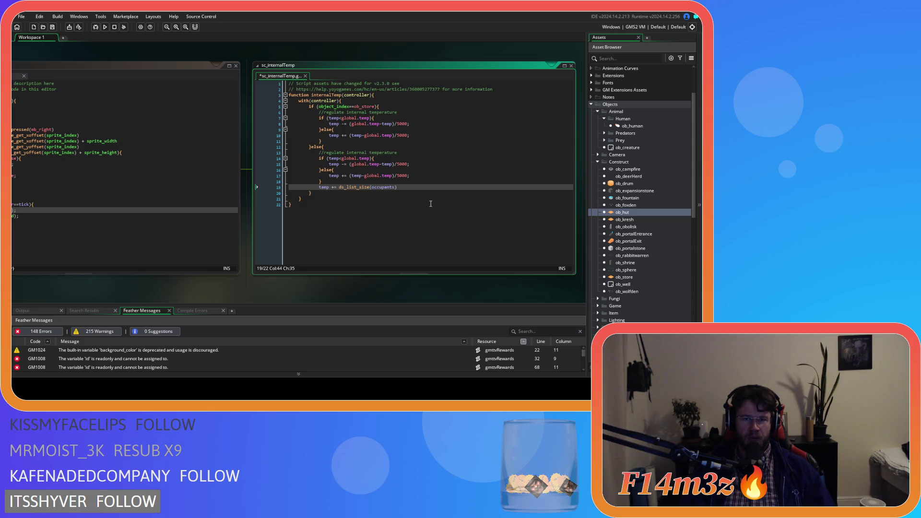
pyautogui.write('/')
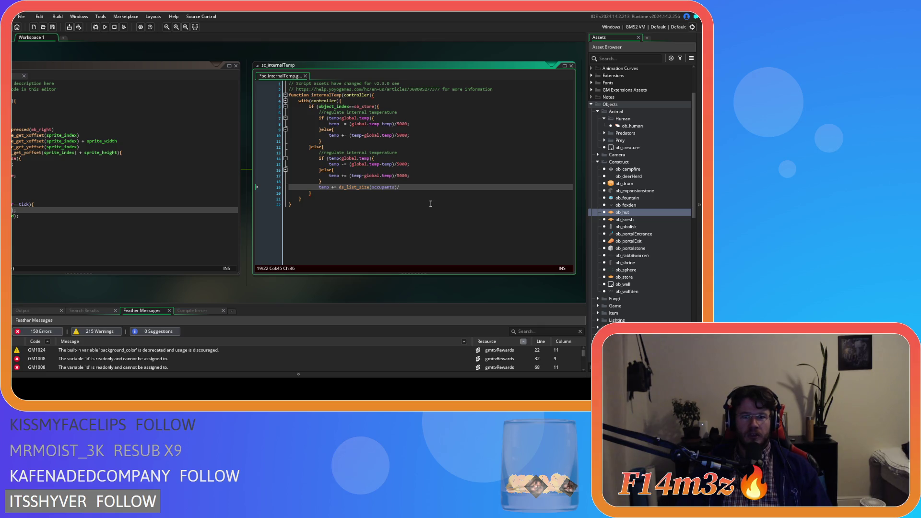
# Move ds_list_size(occupants) onto a new var _occupants = line above the temp line.
pyautogui.press('BackSpace')
pyautogui.moveTo(398, 187); pyautogui.dragTo(341, 190)
pyautogui.hotkey('ctrl', 'x')
pyautogui.press('Up')
pyautogui.press('End')
pyautogui.press('Return')
pyautogui.write('var ')
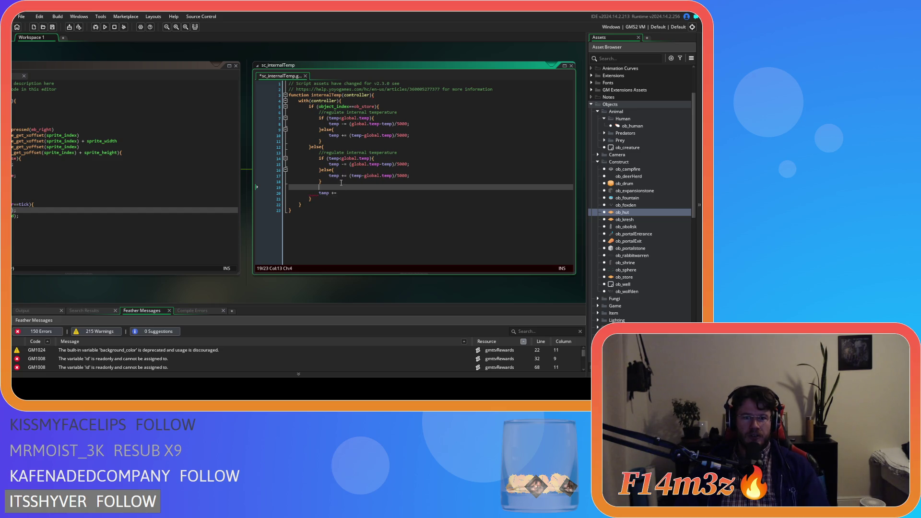
pyautogui.write('_occupants ')
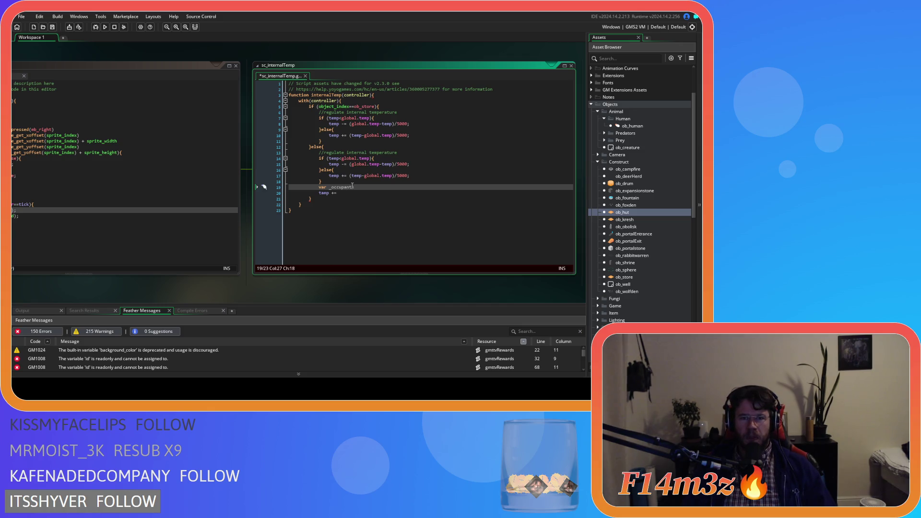
pyautogui.write('=')
pyautogui.hotkey('ctrl', 'v')
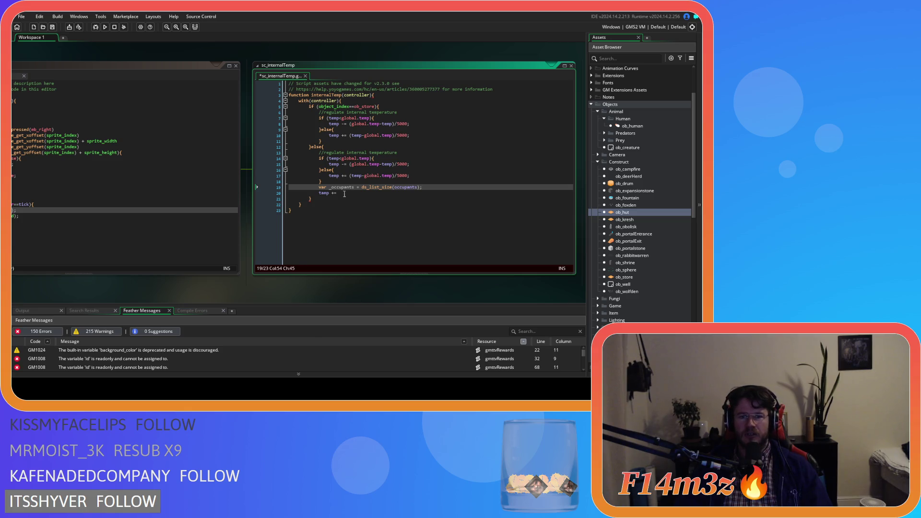
# Replace temp += with for (var i=0; i<_occupants; i++){ and open its body.
pyautogui.click(344, 193)
pyautogui.hotkey('shift', 'Home')
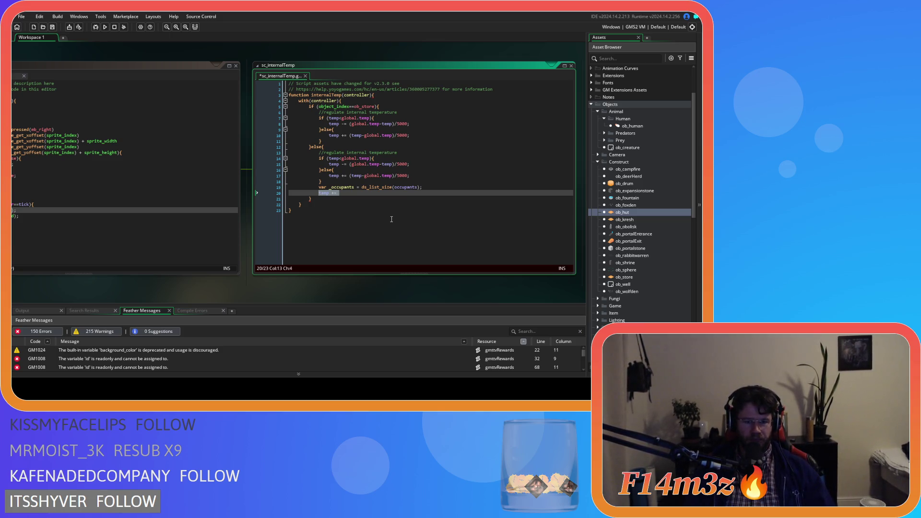
pyautogui.write('for (')
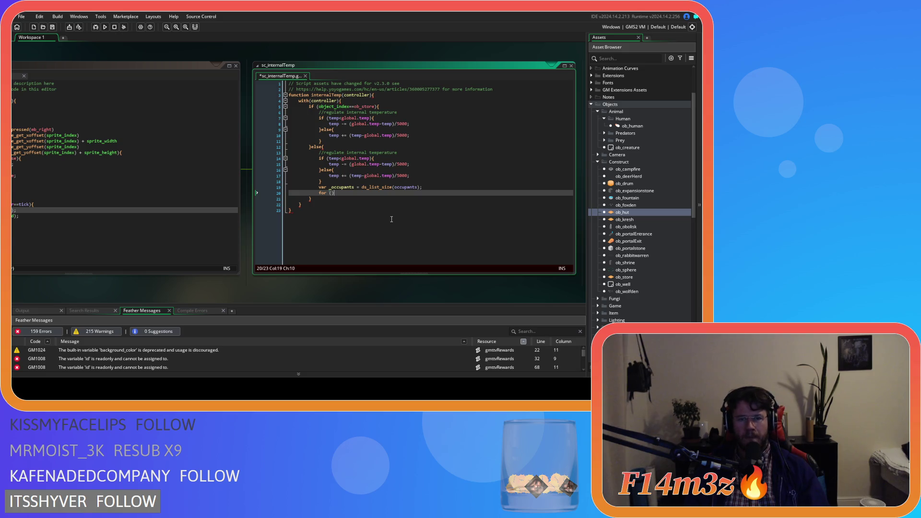
pyautogui.write('var i=0; ')
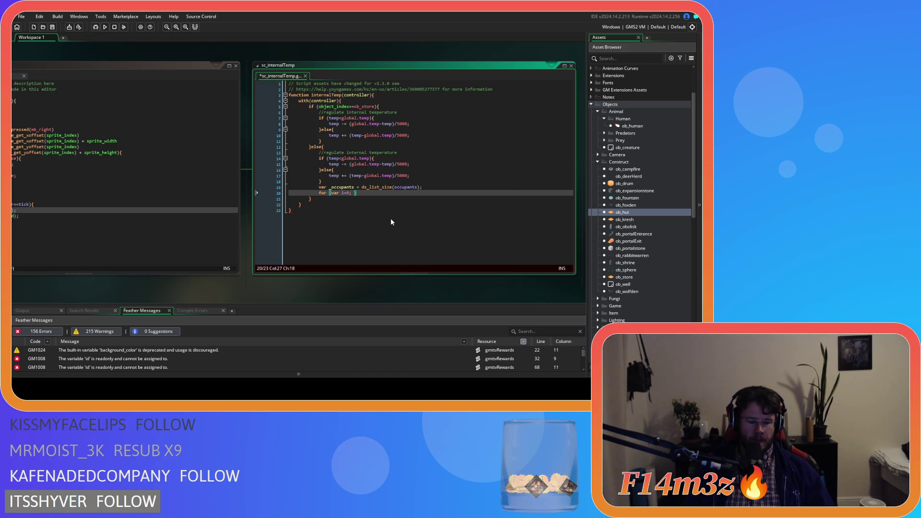
pyautogui.write('i<')
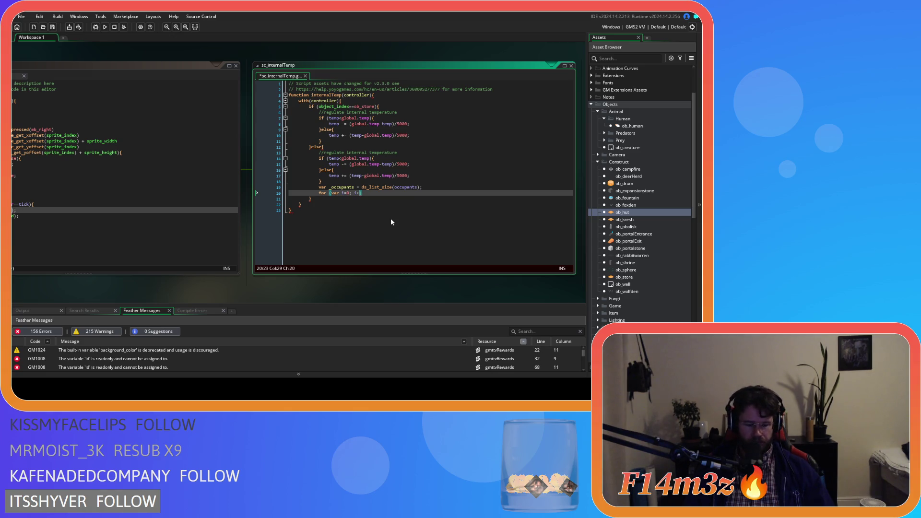
pyautogui.write('_occupants; ')
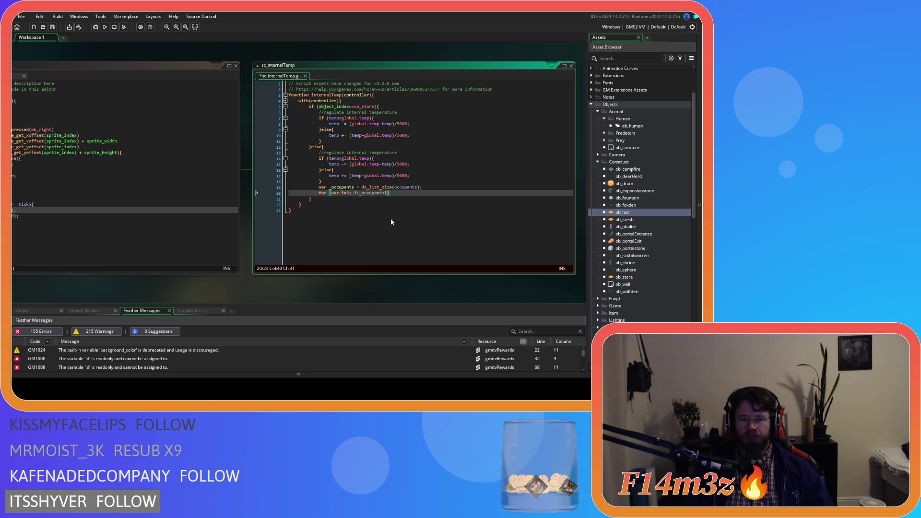
pyautogui.write('i++')
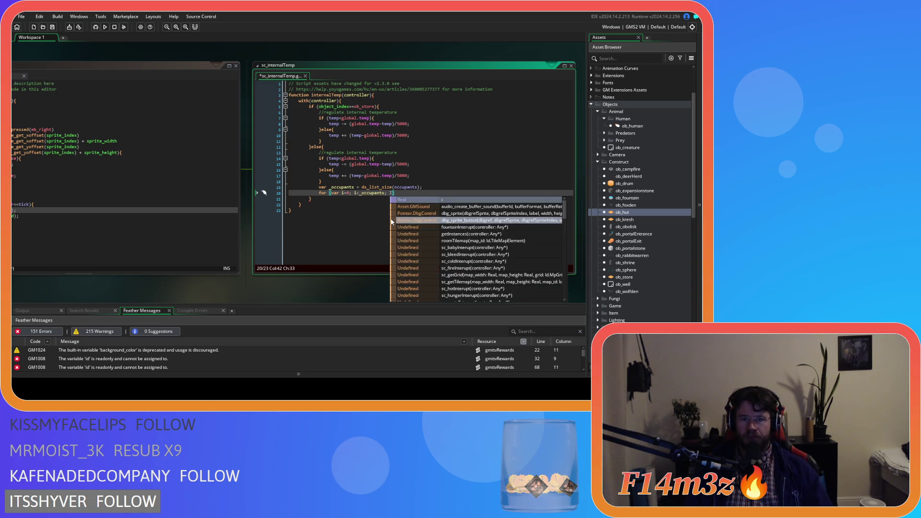
pyautogui.write('){')
pyautogui.press('Return')
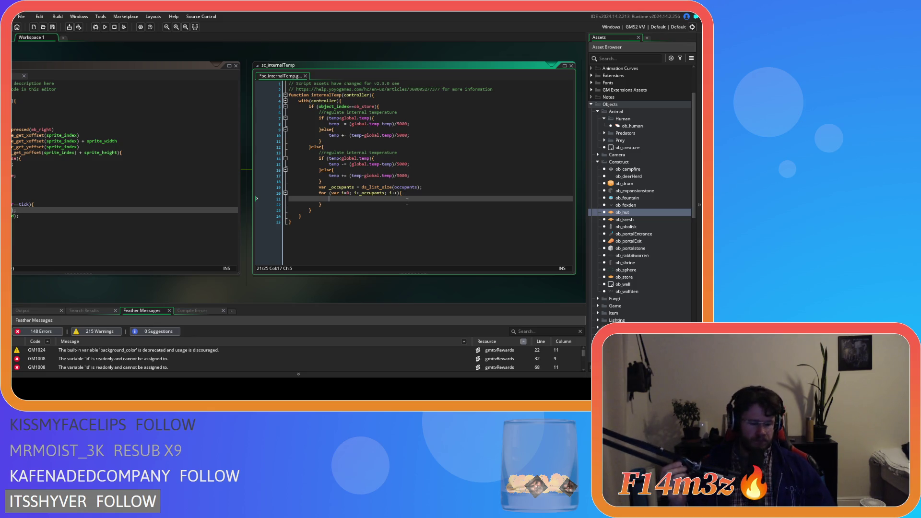
# Add var _occupant = ds_list_find_value(occupants,i); as the loop's first line.
pyautogui.write('var _occu')
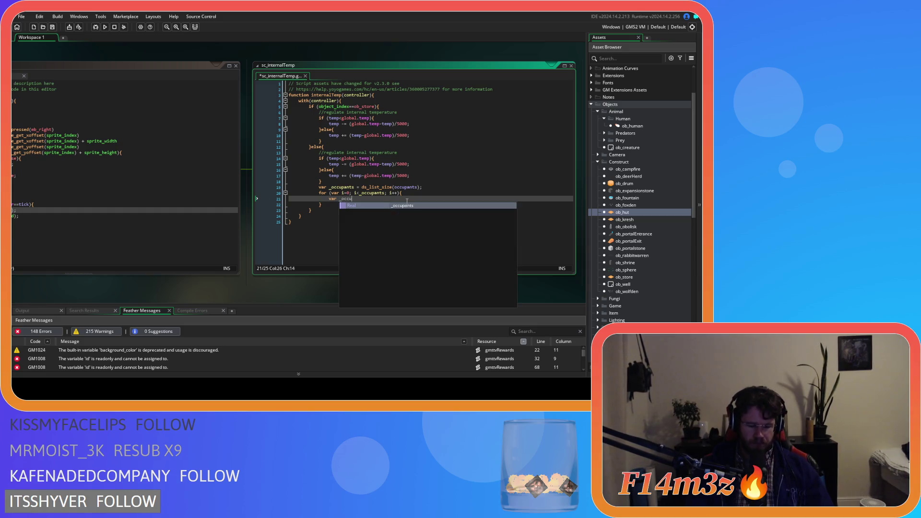
pyautogui.write('pant = ')
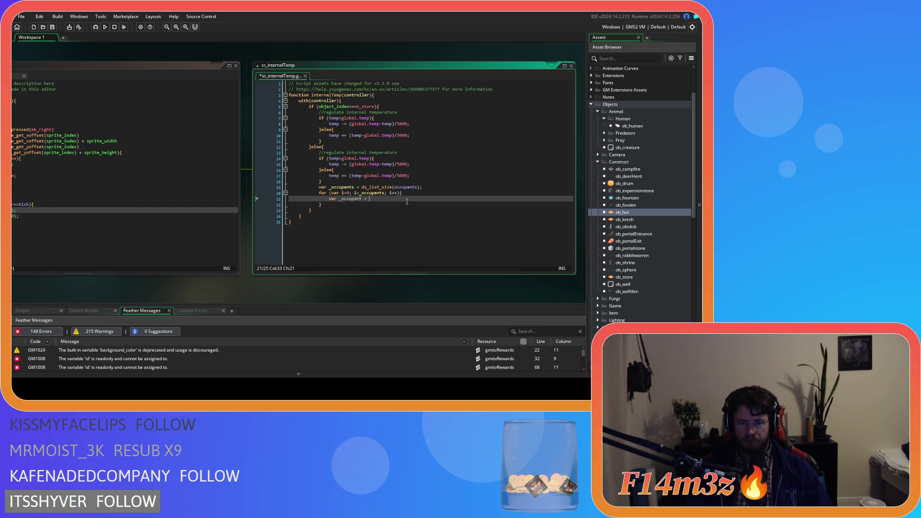
pyautogui.write('ds_list_f')
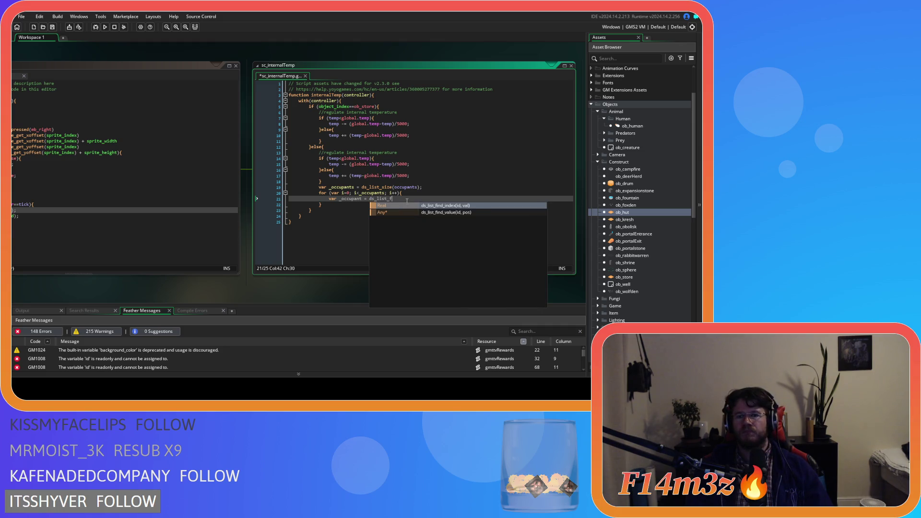
pyautogui.press('Down')
pyautogui.press('Return')
pyautogui.write('occupants,')
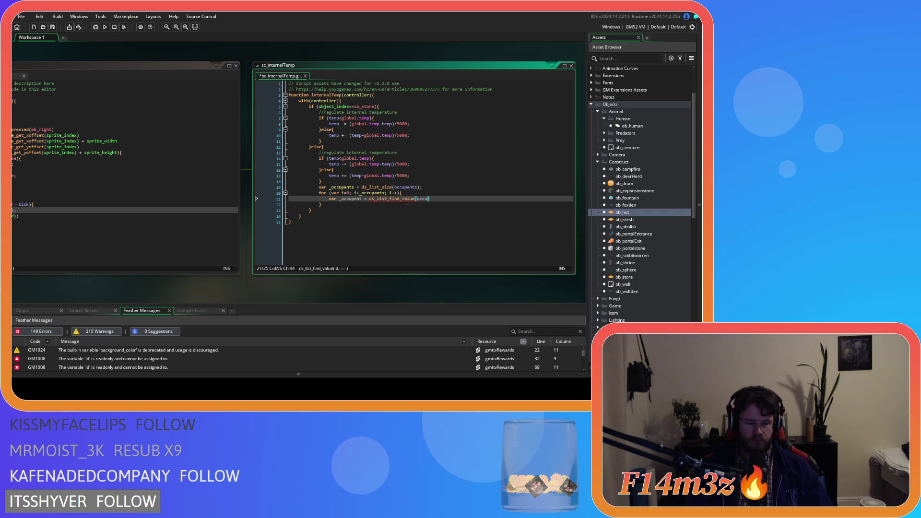
pyautogui.write('i)')
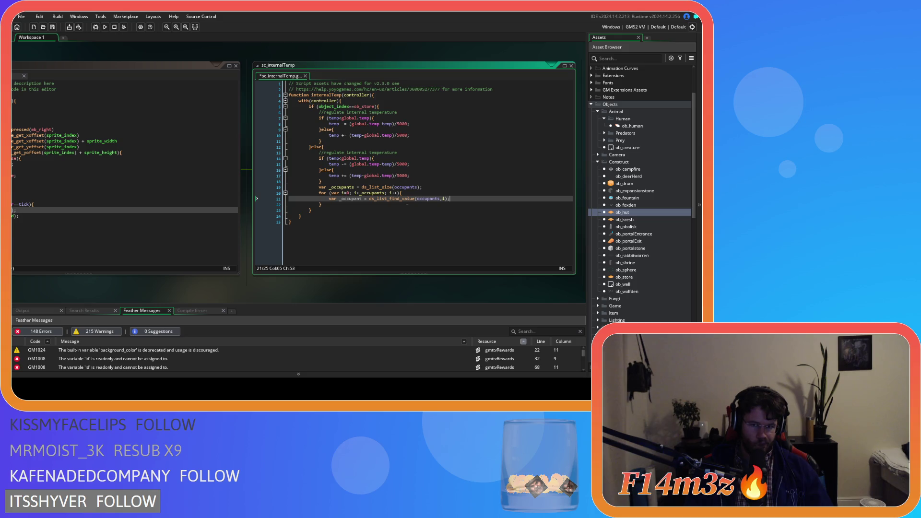
pyautogui.write(';')
pyautogui.press('Return')
pyautogui.write('if (')
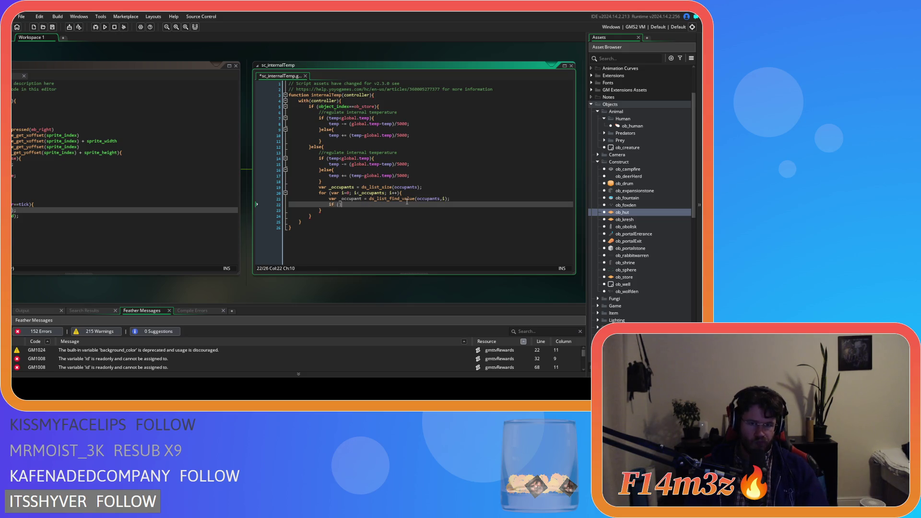
# Add an if (_occupant.temp>temp){ check with an empty body below it.
pyautogui.write('( _occupant')
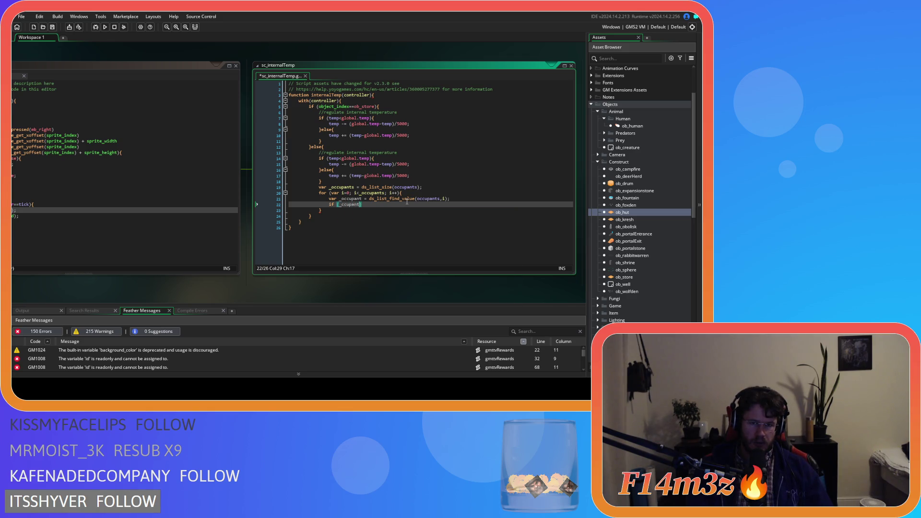
pyautogui.press('BackSpace')
pyautogui.press('BackSpace')
pyautogui.press('BackSpace')
pyautogui.write('occupant==')
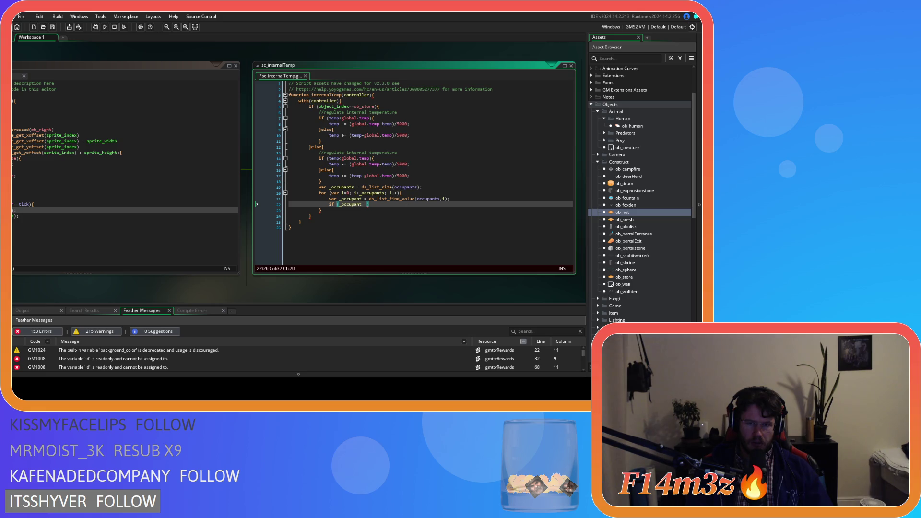
pyautogui.press('BackSpace')
pyautogui.press('BackSpace')
pyautogui.write('.temp.')
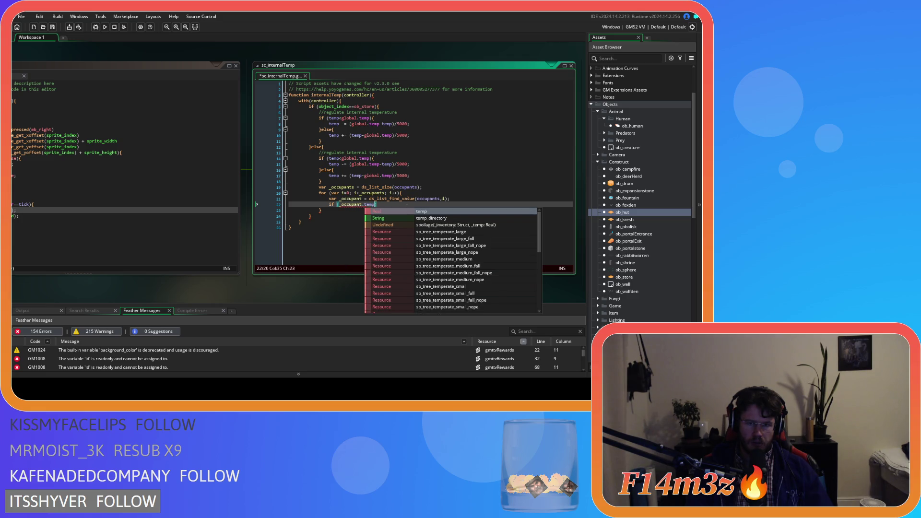
pyautogui.press('BackSpace')
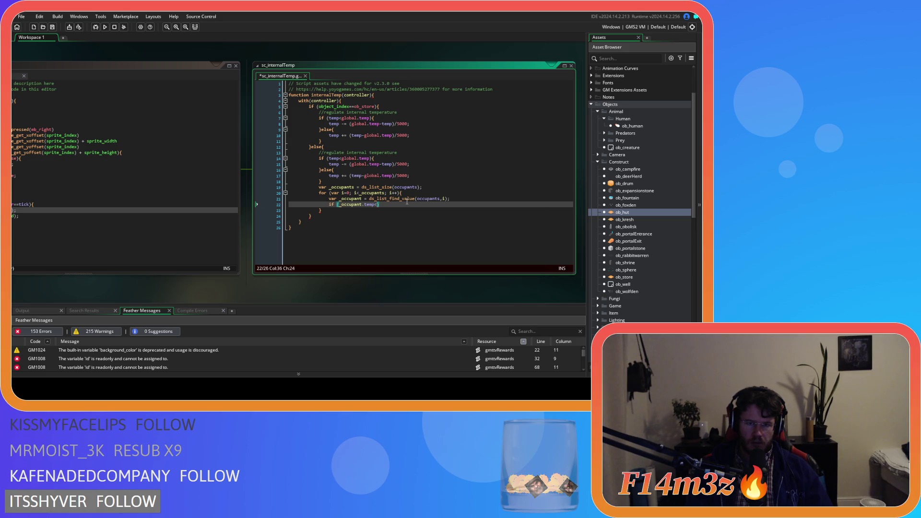
pyautogui.write('>=')
pyautogui.press('BackSpace')
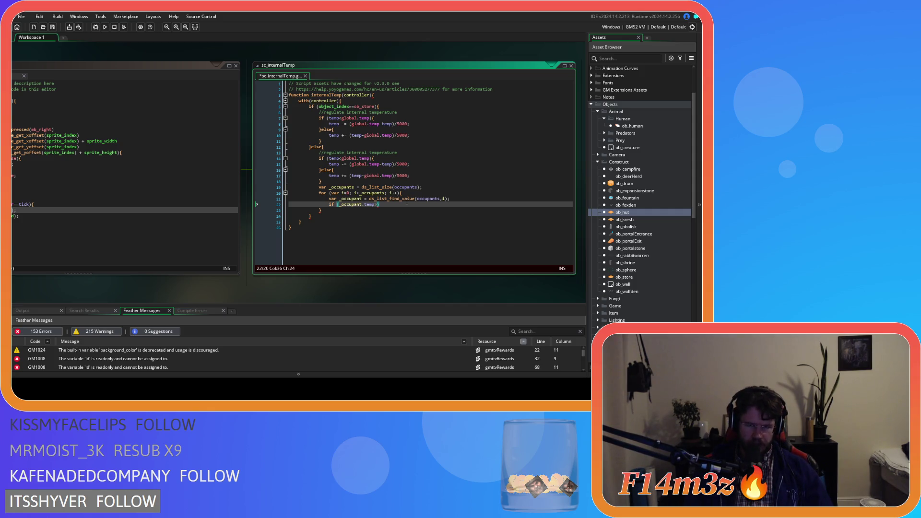
pyautogui.write('temp)')
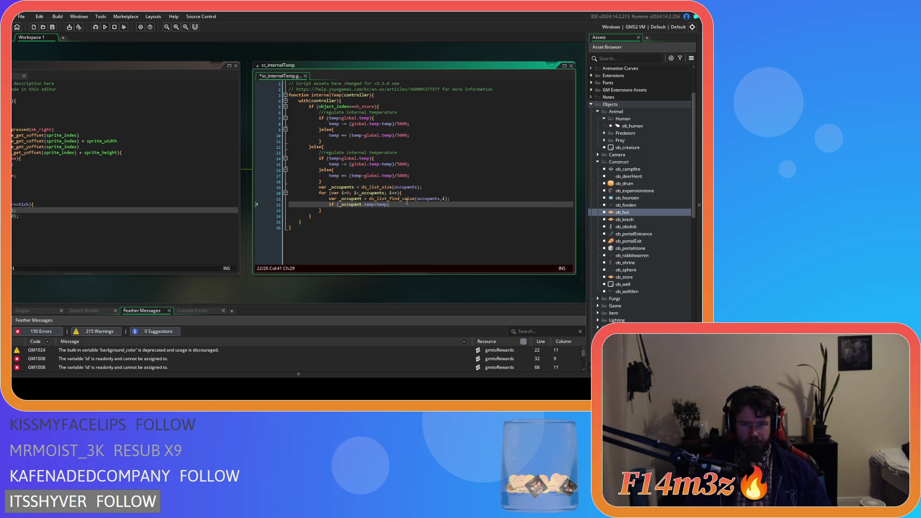
pyautogui.press('Return')
pyautogui.press('Return')
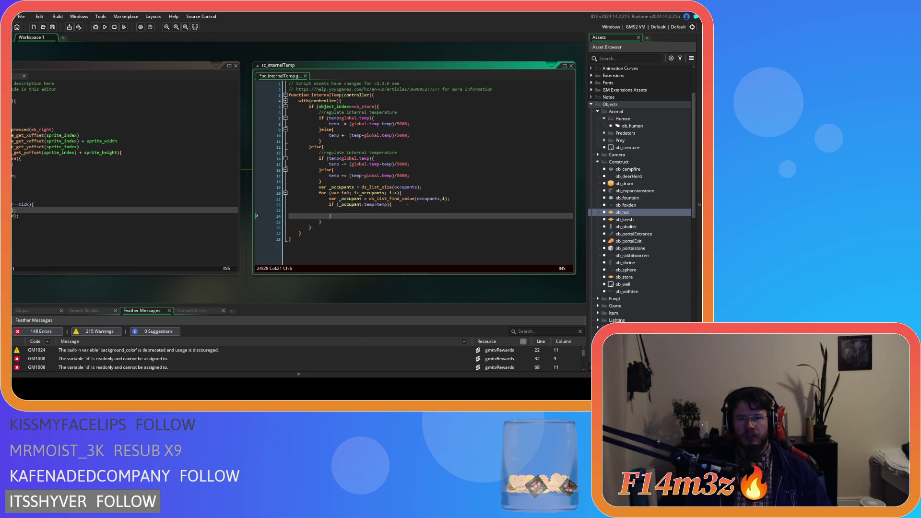
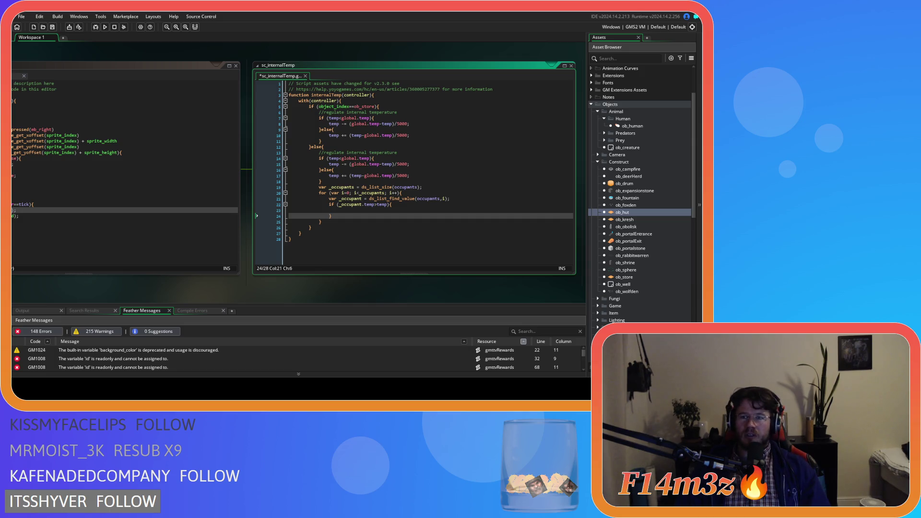
# Open ob_human, scroll its Step code, then select the temp>=40 heatstroke check in End Step.
pyautogui.click(632, 127)
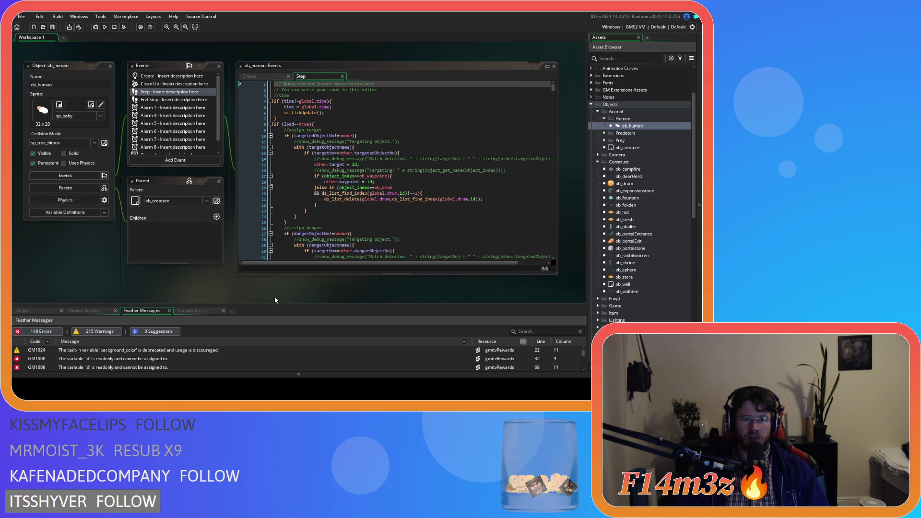
pyautogui.click(554, 96)
pyautogui.moveTo(554, 97); pyautogui.dragTo(556, 119)
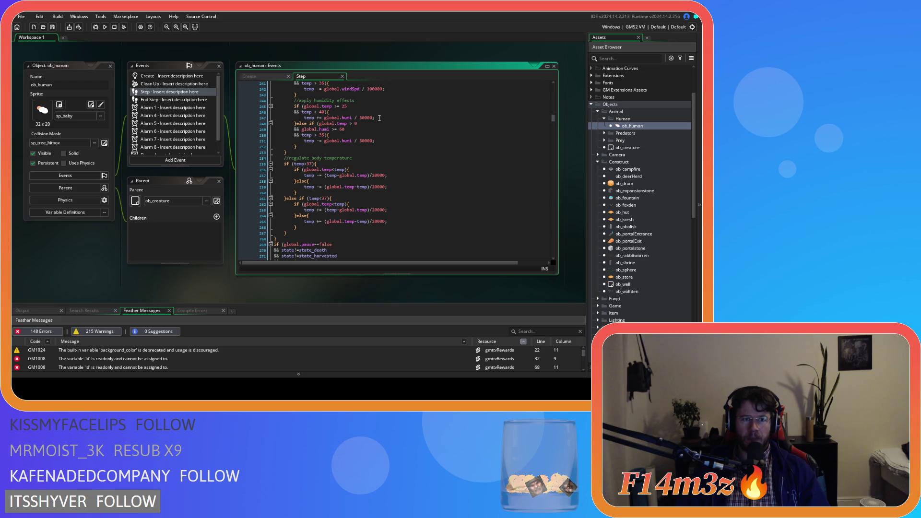
pyautogui.click(177, 100)
pyautogui.moveTo(555, 94); pyautogui.dragTo(554, 213)
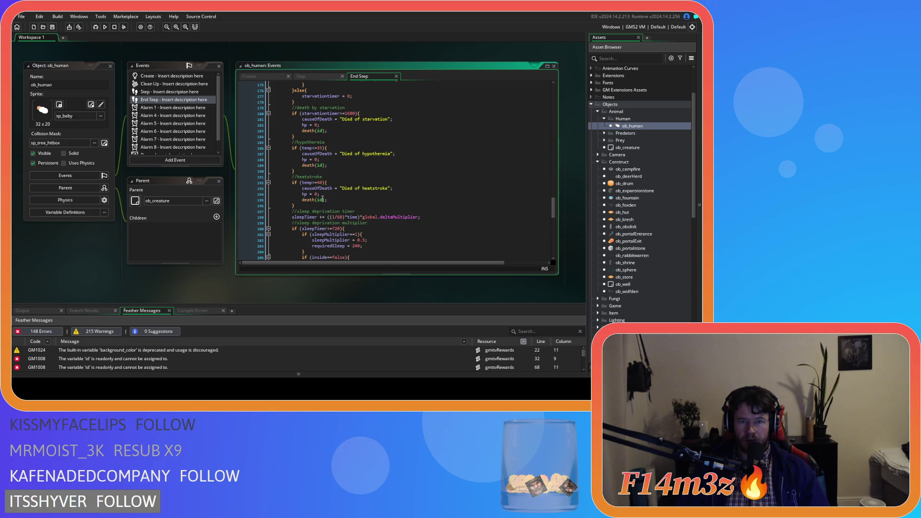
pyautogui.moveTo(303, 182); pyautogui.dragTo(327, 183)
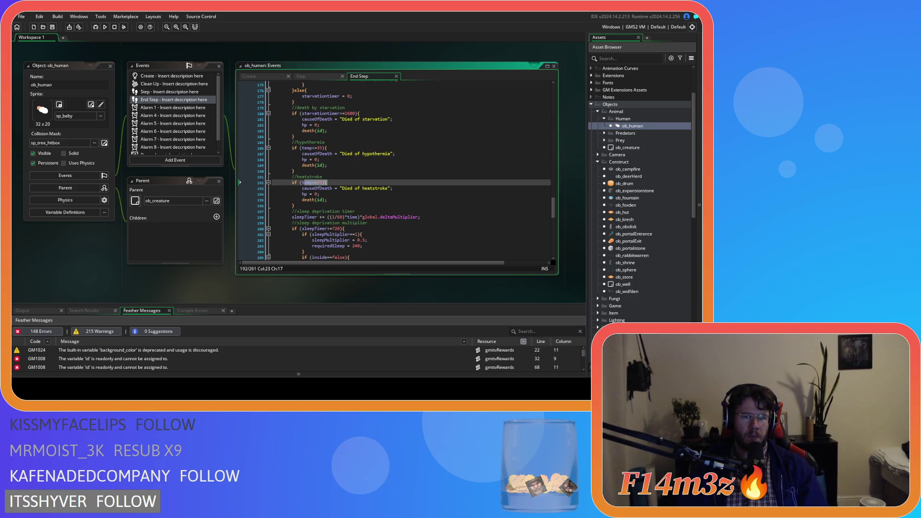
# Jump from ob_hut's Step code to the sc_internalTemp script definition with F12.
pyautogui.scroll(6, 396, 170)
pyautogui.hotkey('ctrl', 'Tab')
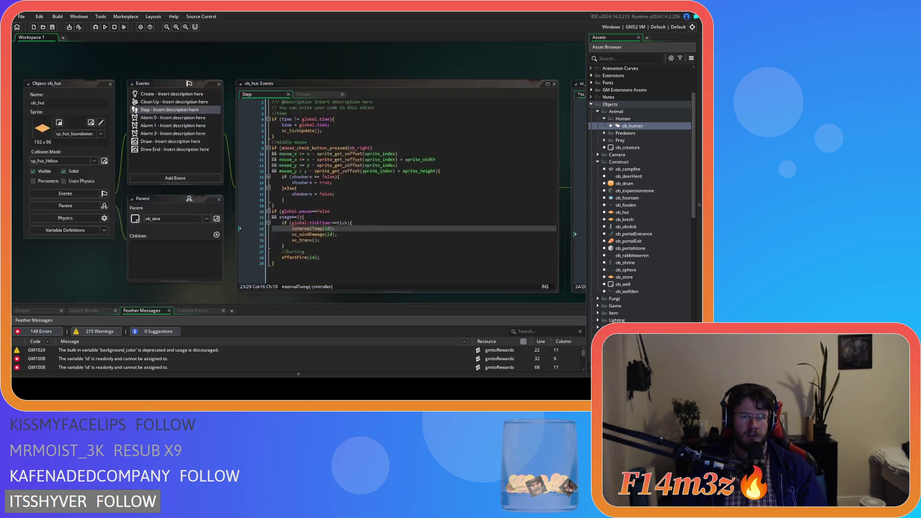
pyautogui.press('F12')
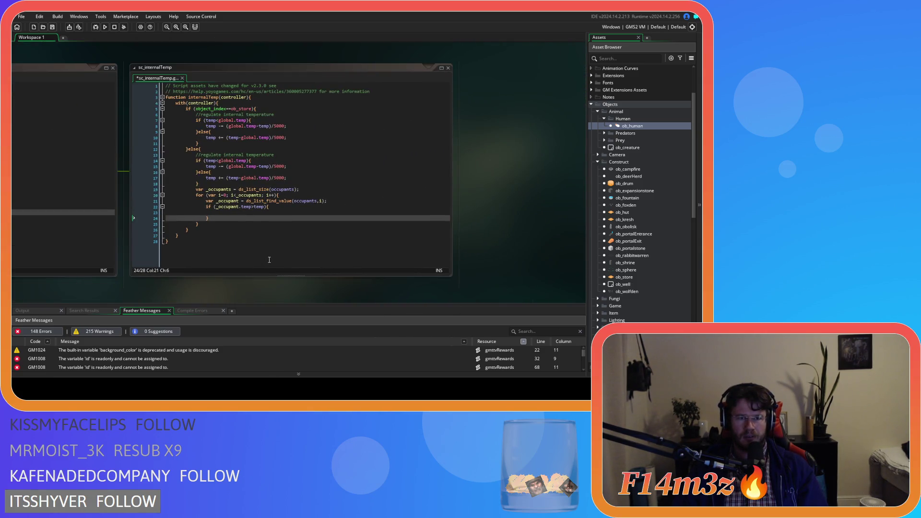
pyautogui.click(238, 187)
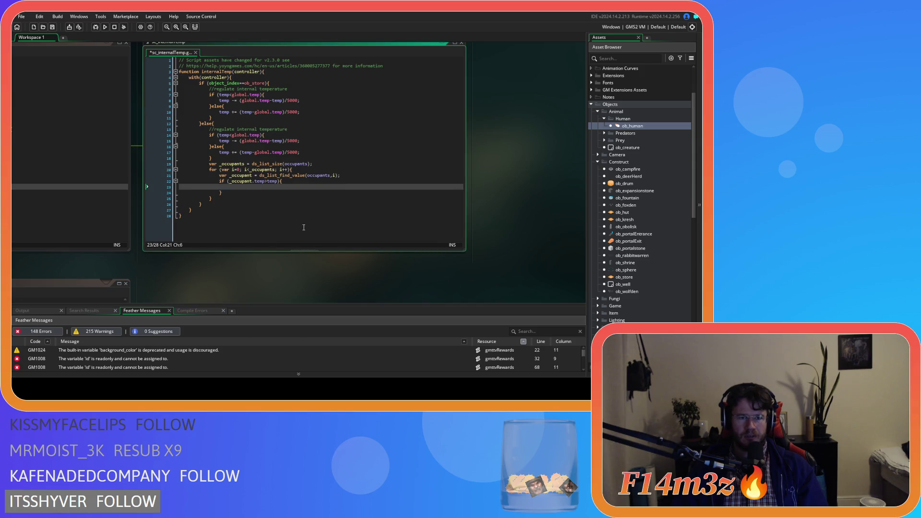
pyautogui.moveTo(263, 277); pyautogui.dragTo(268, 285)
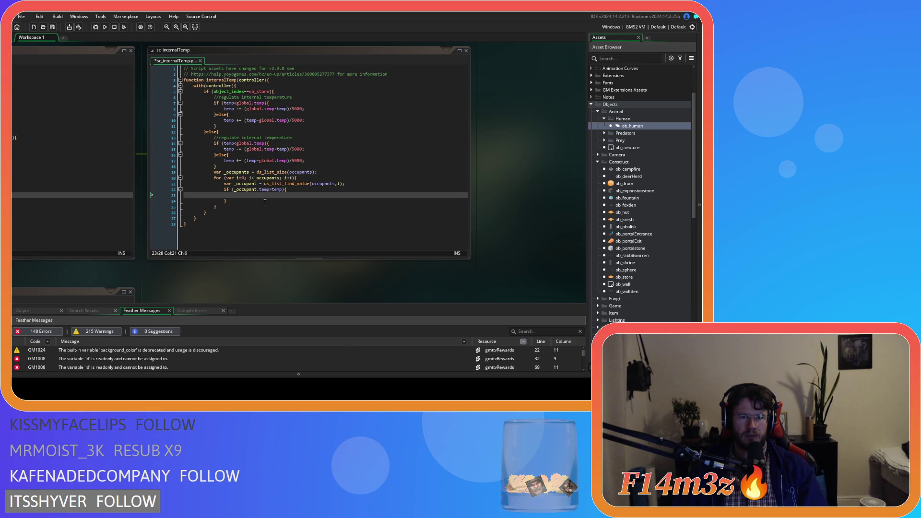
# Change line 22 to _occupant.temp/2>temp and add temp += (_occupant.temp-temp)/5000 below it.
pyautogui.click(272, 189)
pyautogui.write('/2')
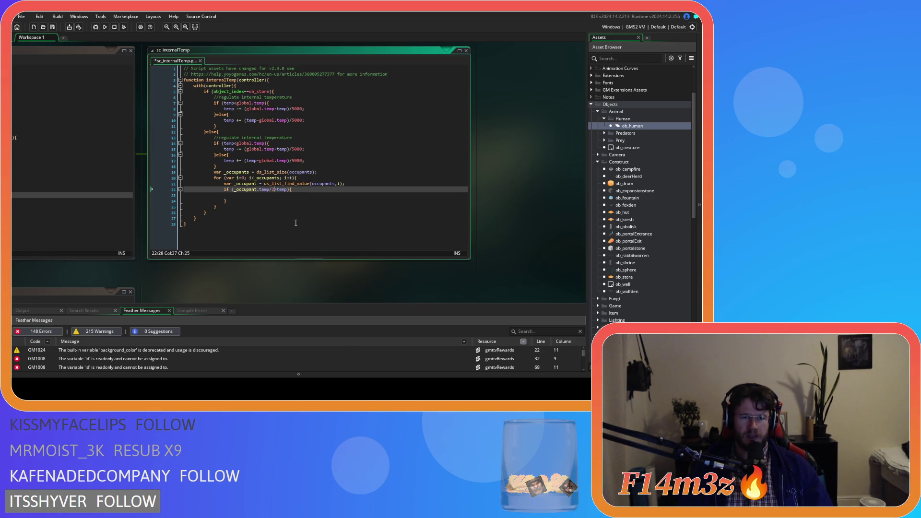
pyautogui.write('>')
pyautogui.click(256, 196)
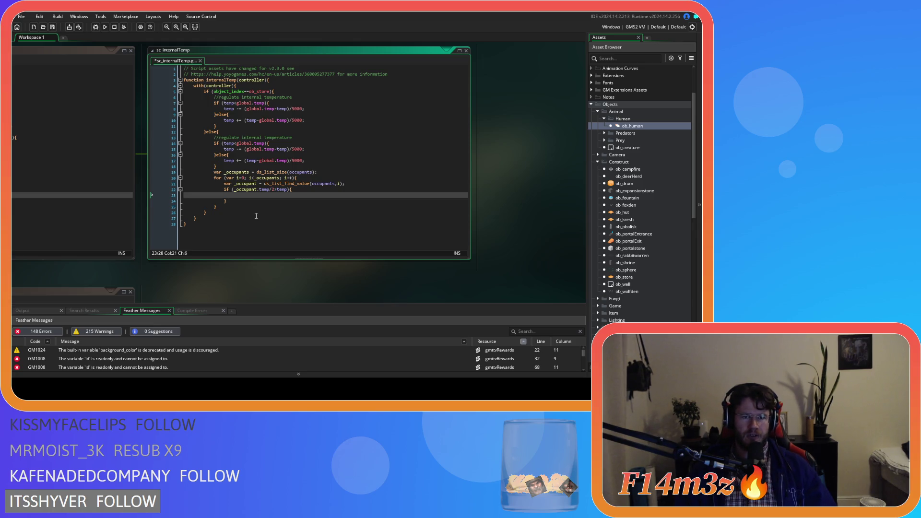
pyautogui.write('temp +=')
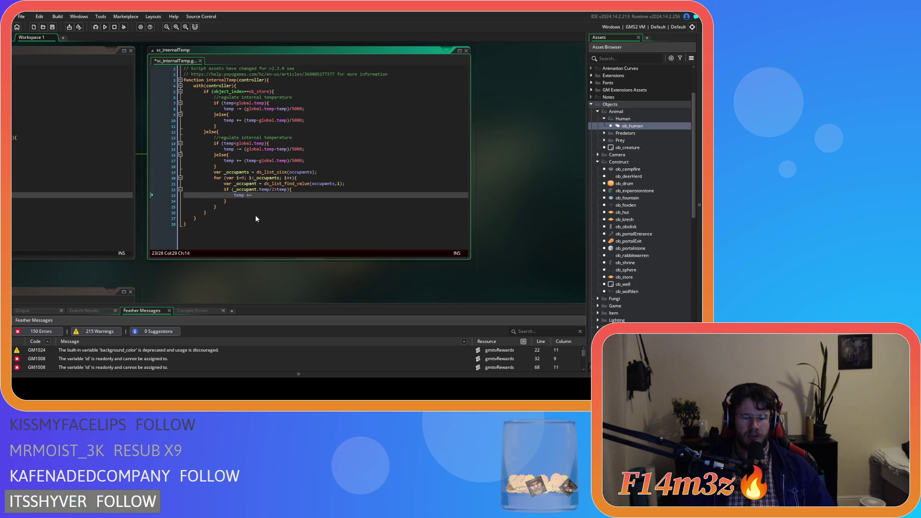
pyautogui.write(' (')
pyautogui.write('_occ')
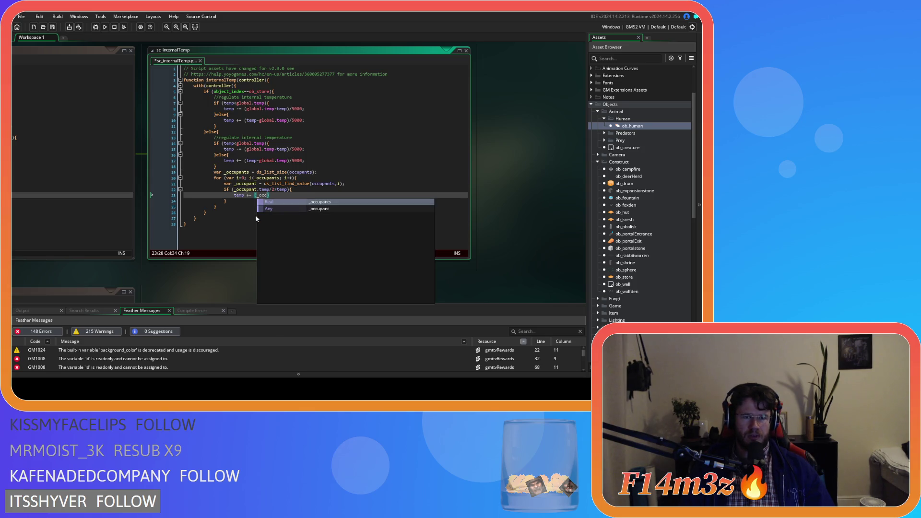
pyautogui.write('upan')
pyautogui.write('t.tem')
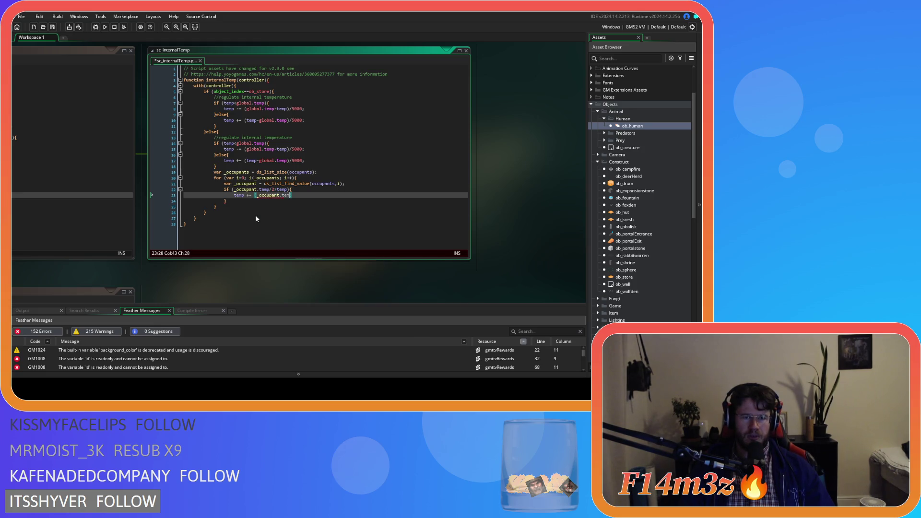
pyautogui.write('p-tem')
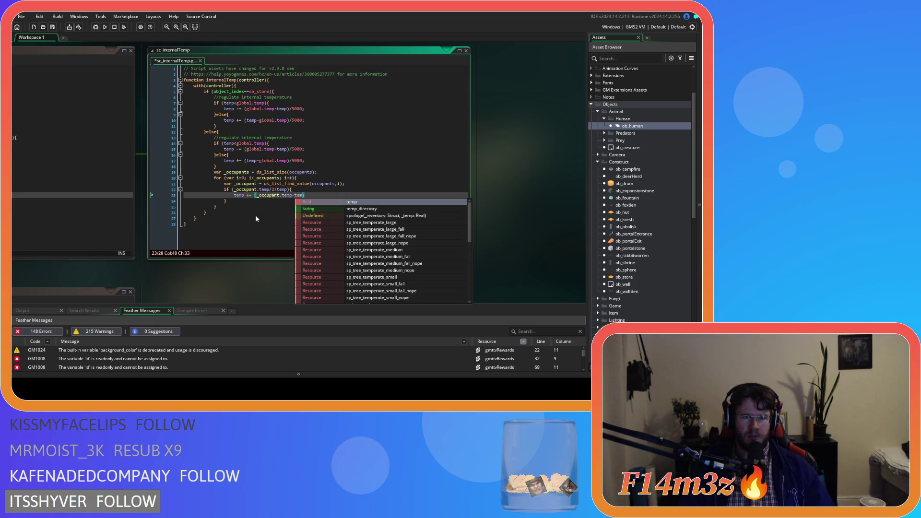
pyautogui.write('p)/')
pyautogui.write('5000')
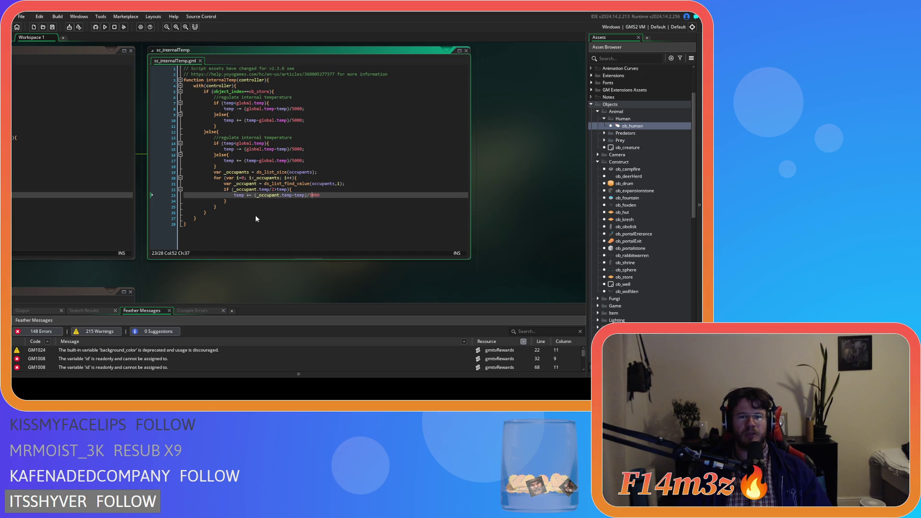
# Change the divisor from 5000 to 2500, save, and end the formula with a semicolon.
pyautogui.press('BackSpace')
pyautogui.press('BackSpace')
pyautogui.write('25')
pyautogui.press('End')
pyautogui.hotkey('ctrl', 's')
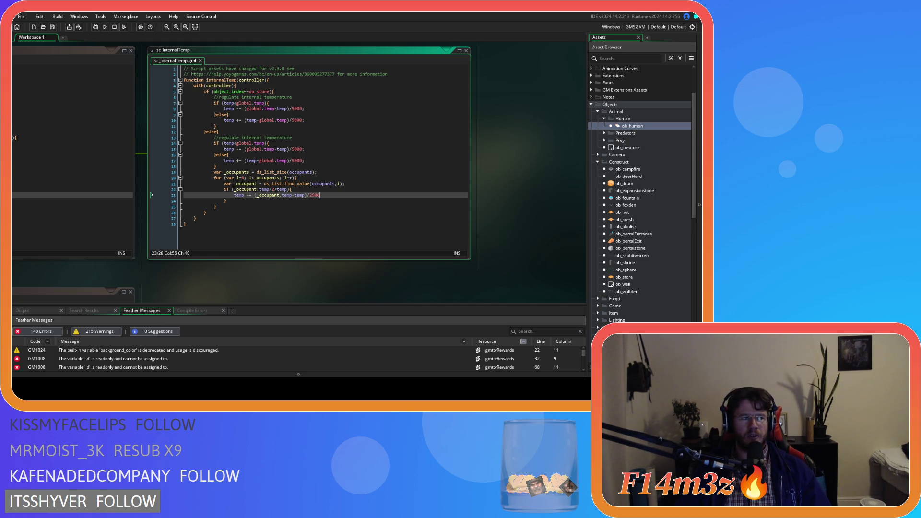
pyautogui.click(251, 203)
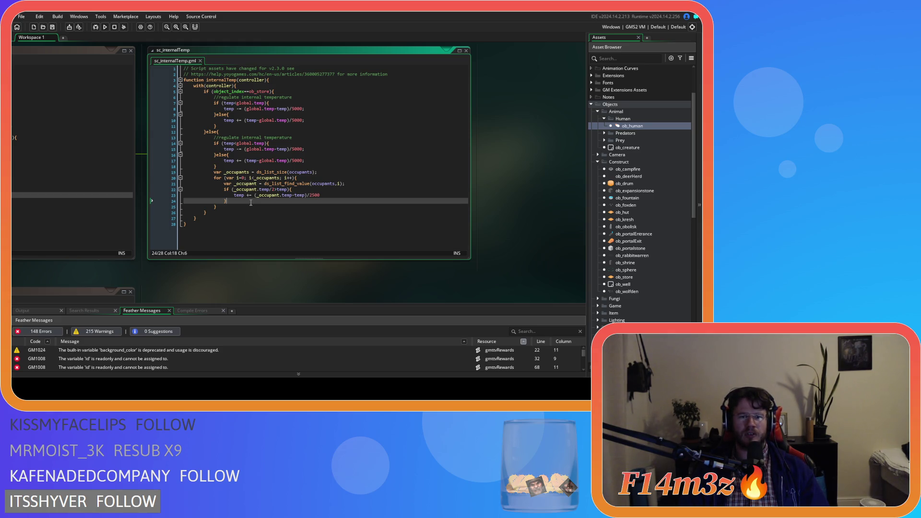
pyautogui.click(336, 196)
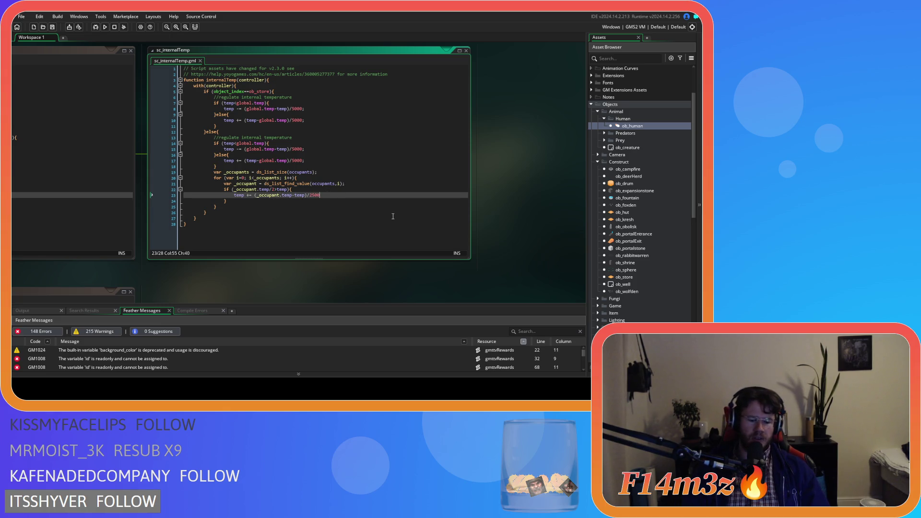
pyautogui.write(';')
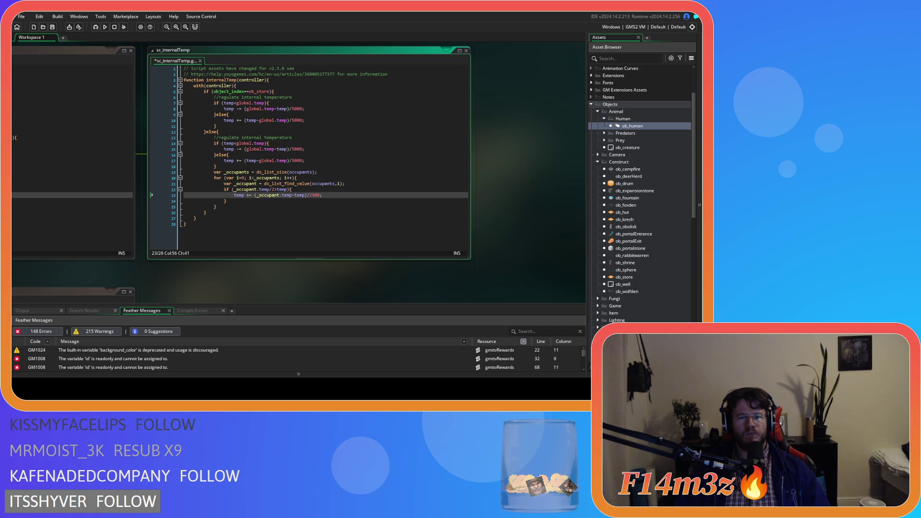
# Scroll through the finished sc_internalTemp script and reopen the ob_human object editor.
pyautogui.click(240, 223)
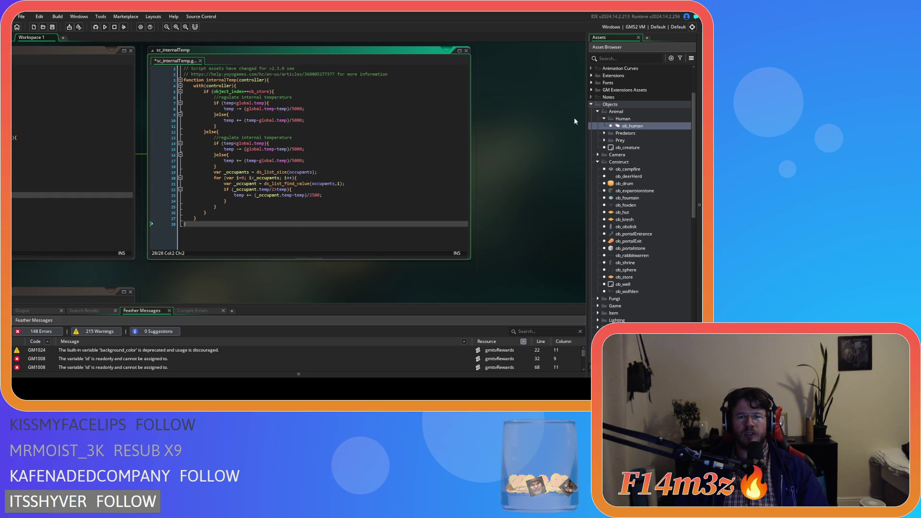
pyautogui.scroll(5, 514, 185)
pyautogui.scroll(-5, 513, 192)
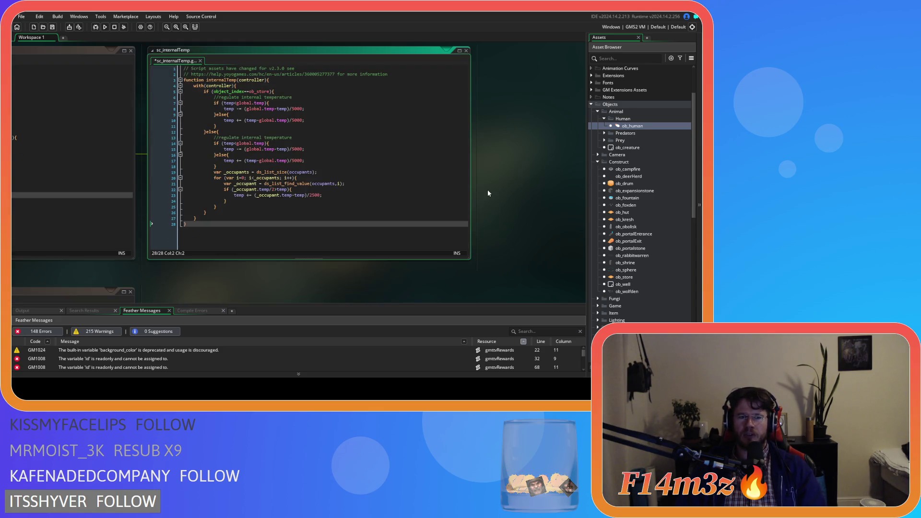
pyautogui.scroll(1, 488, 189)
pyautogui.doubleClick(639, 127)
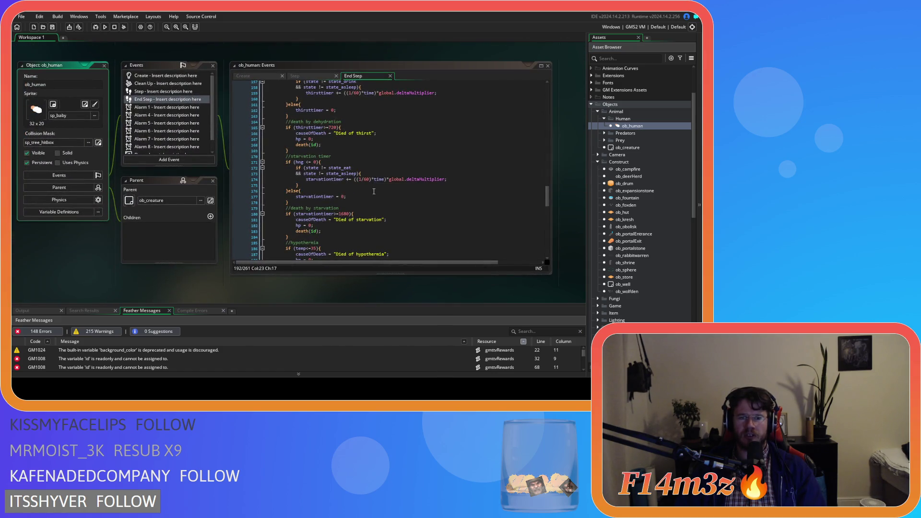
# Select the hypothermia temperature condition in ob_human's End Step, then bring ob_hut's Step code into view.
pyautogui.scroll(1, 374, 191)
pyautogui.scroll(-4, 374, 191)
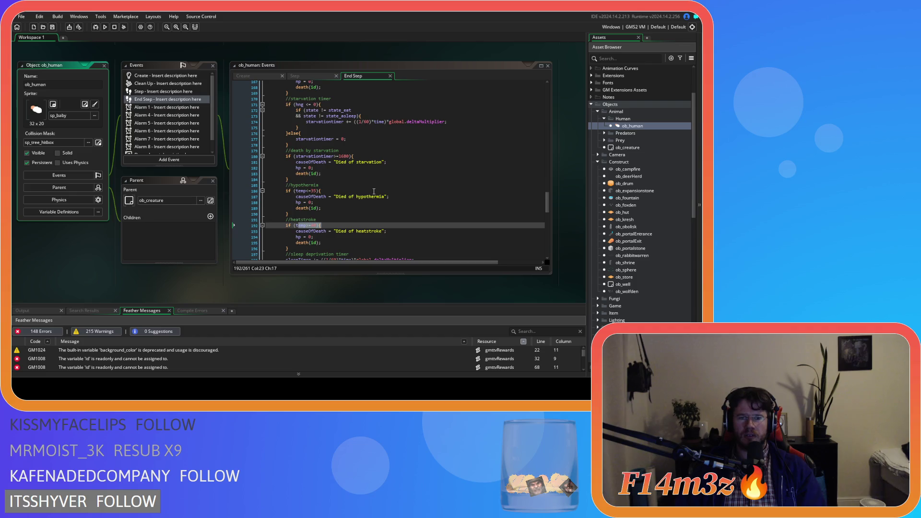
pyautogui.moveTo(296, 197); pyautogui.dragTo(323, 191)
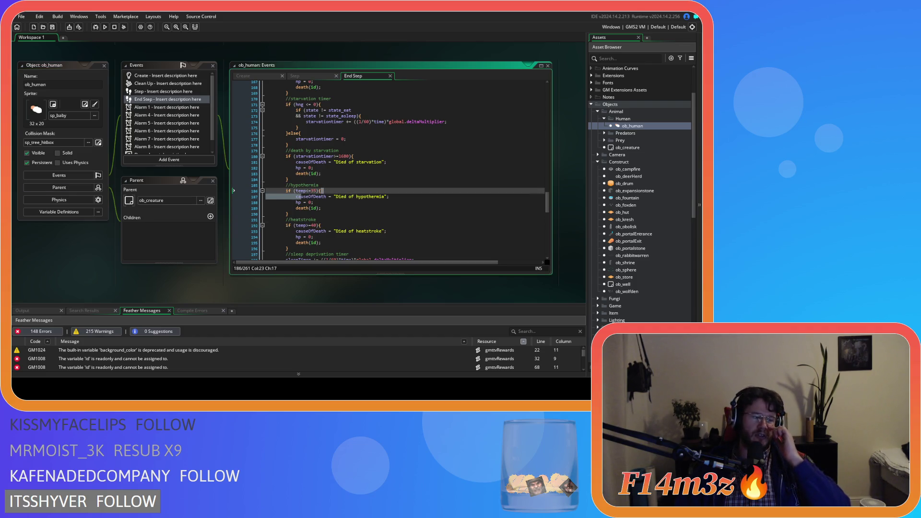
pyautogui.click(307, 214)
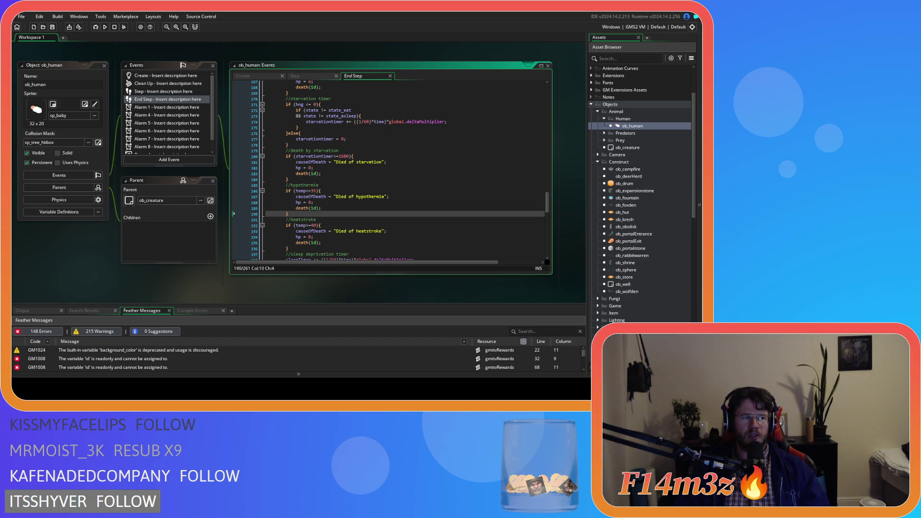
pyautogui.click(283, 232)
# Open the sc_internalTemp script from the internalTemp call with F12.
pyautogui.scroll(5, 284, 232)
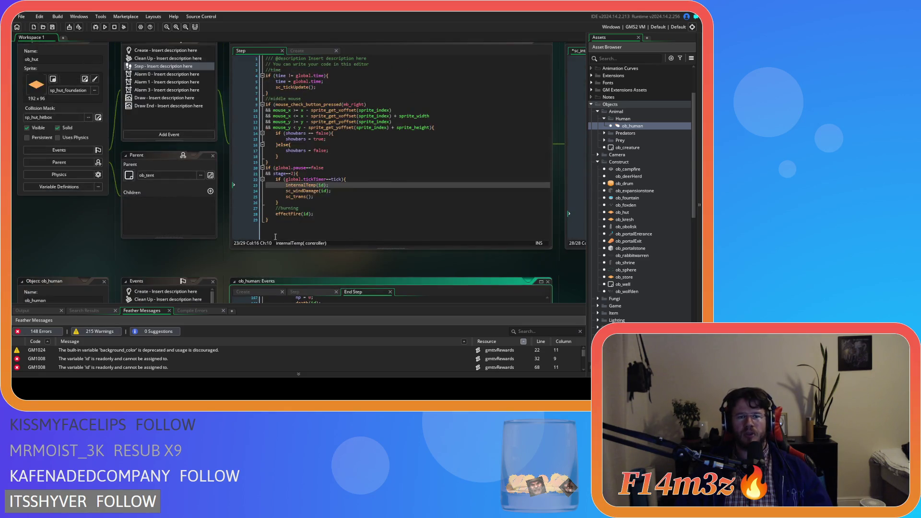
pyautogui.press('F12')
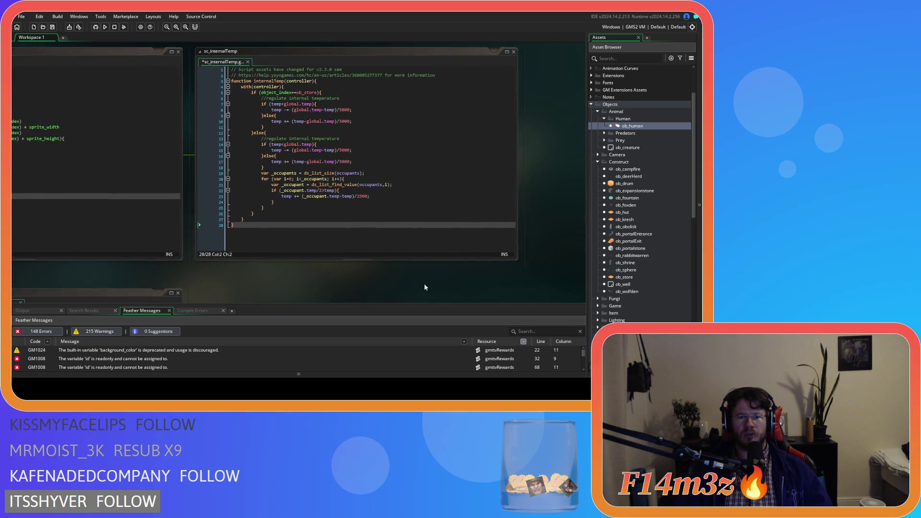
pyautogui.click(270, 170)
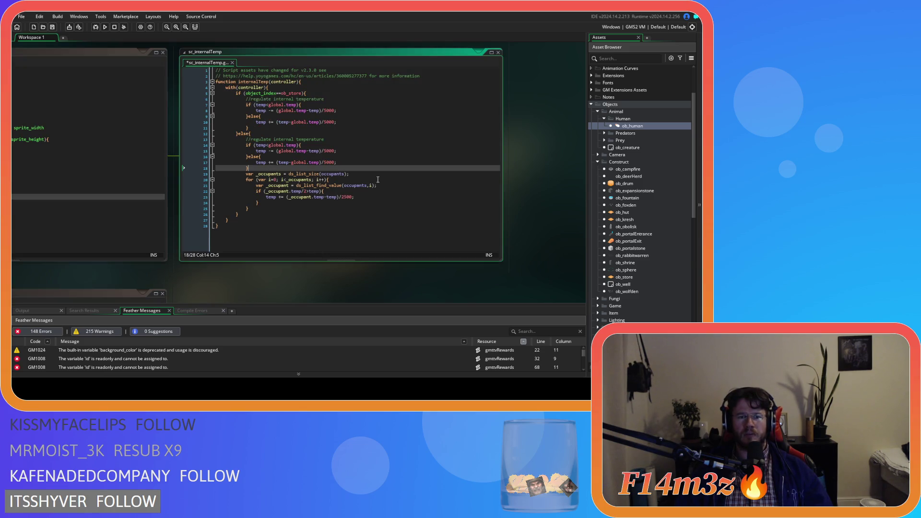
pyautogui.press('Return')
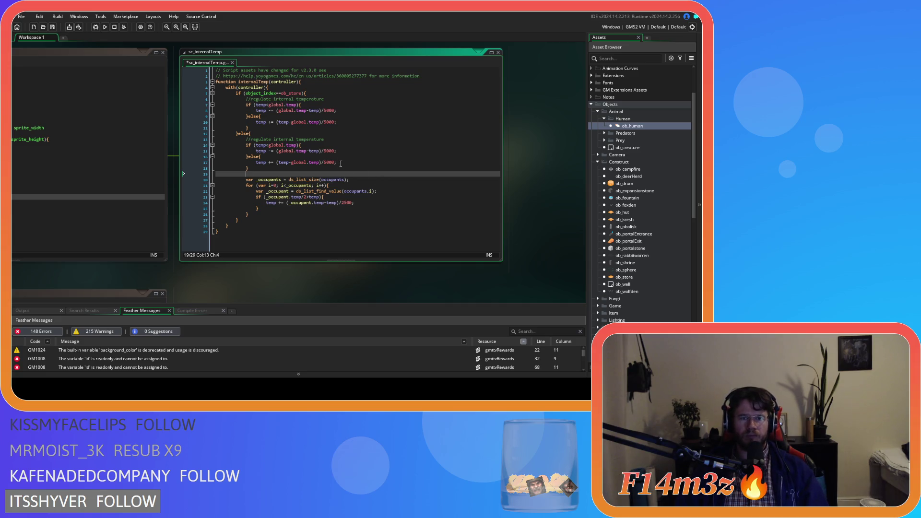
pyautogui.hotkey('ctrl', 'z')
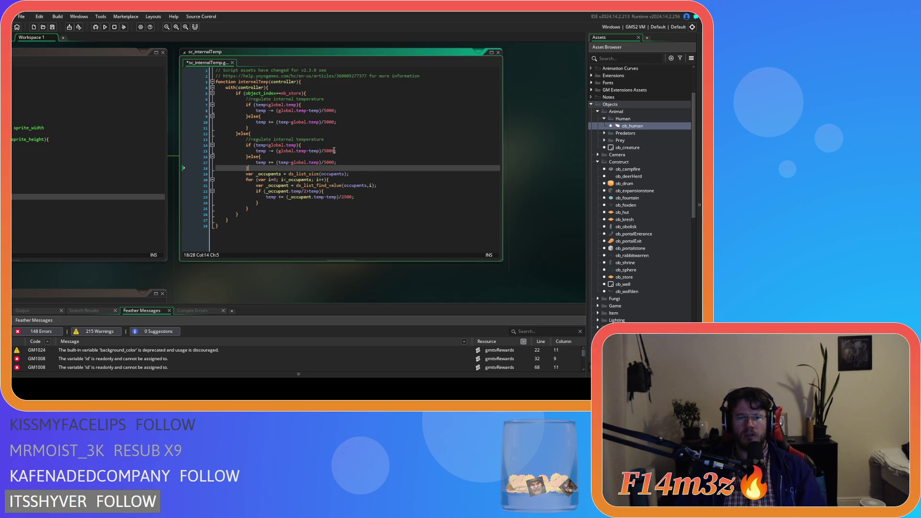
# Reword the line 13 comment to 'equalize internal and external temperature'.
pyautogui.moveTo(325, 139); pyautogui.dragTo(250, 139)
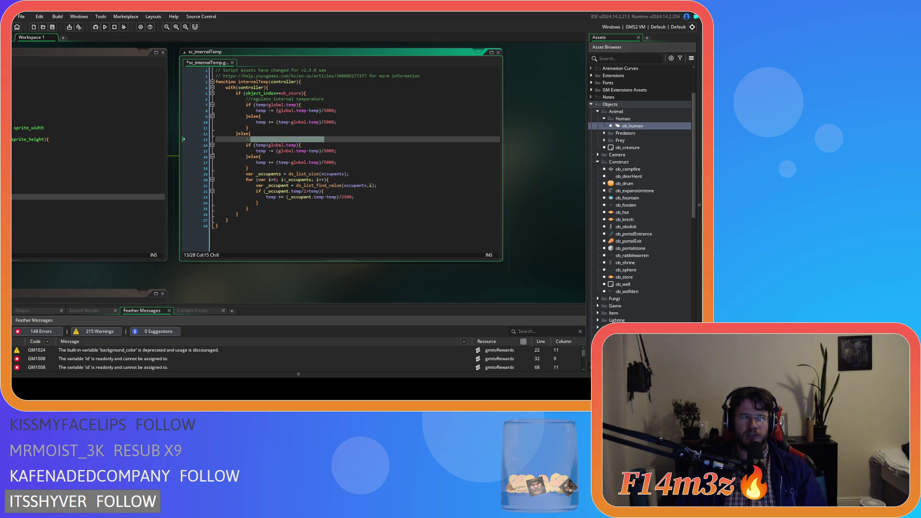
pyautogui.click(334, 140)
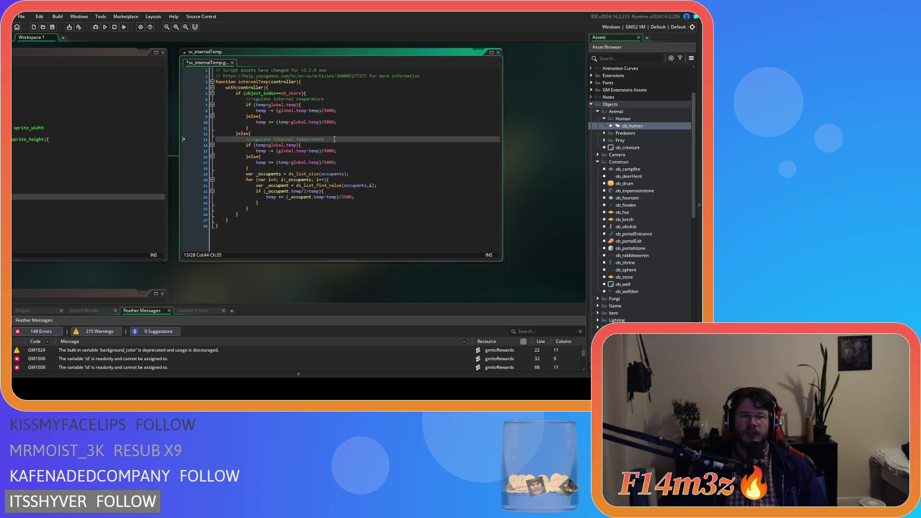
pyautogui.moveTo(332, 139); pyautogui.dragTo(250, 139)
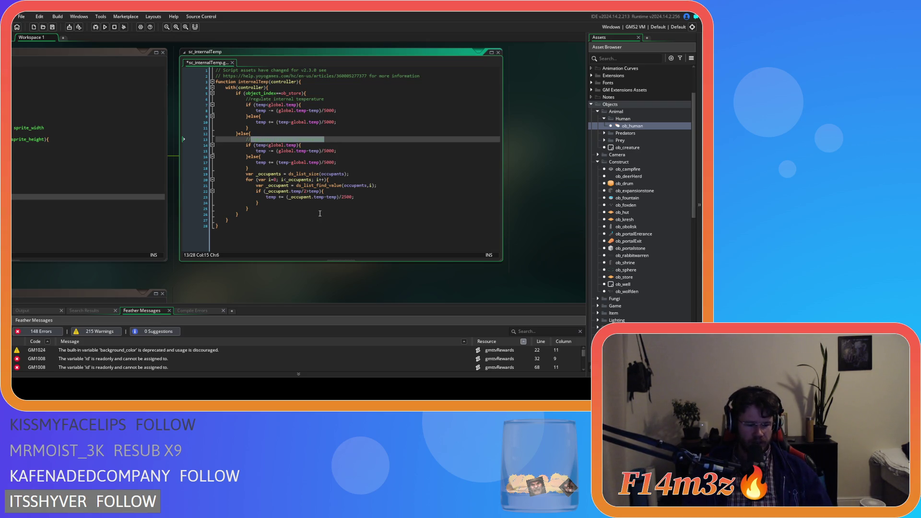
pyautogui.write('equi')
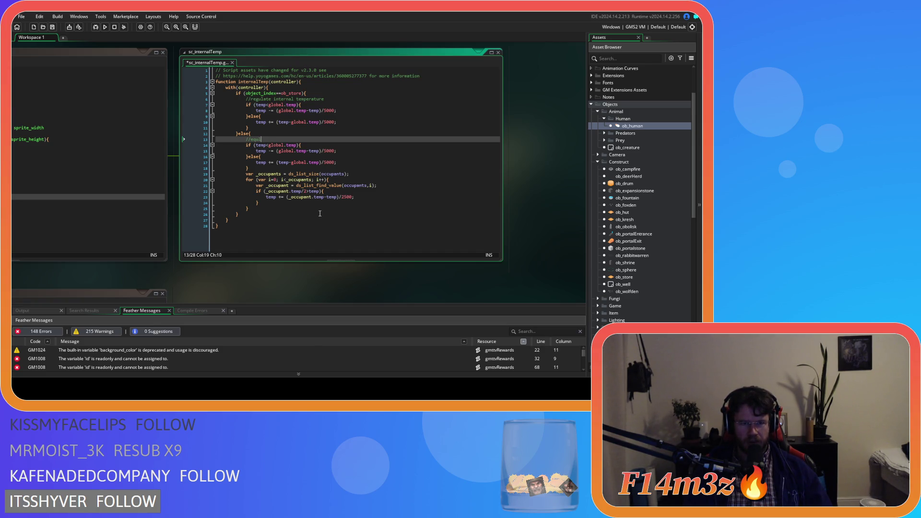
pyautogui.press('BackSpace')
pyautogui.write('il')
pyautogui.write('ize')
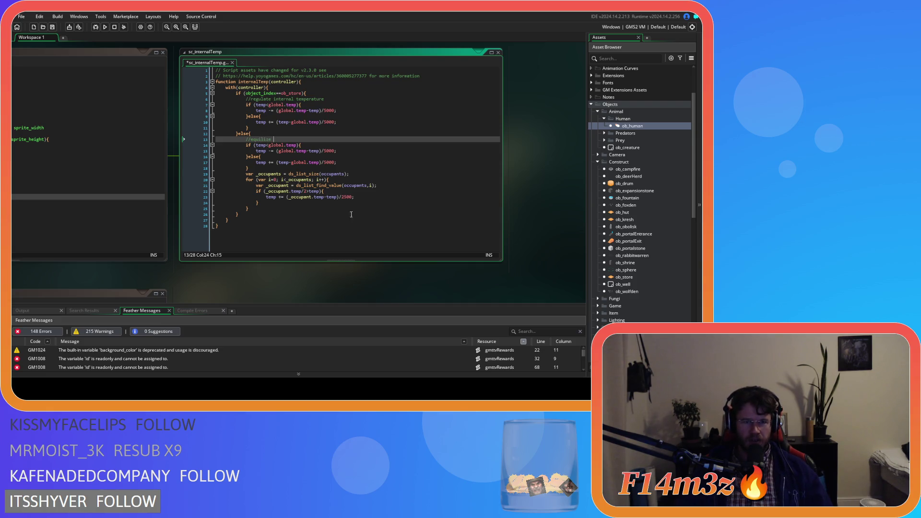
pyautogui.doubleClick(259, 140)
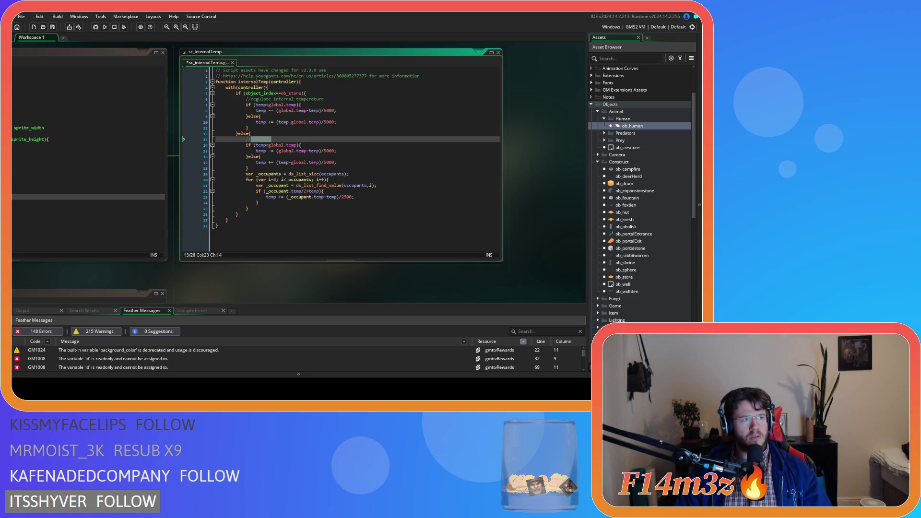
pyautogui.write('equalize')
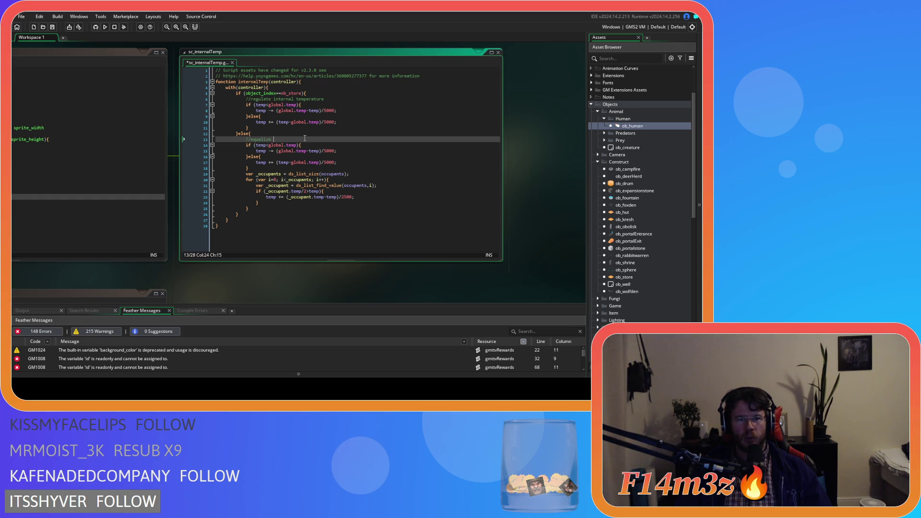
pyautogui.write(' internal and ex')
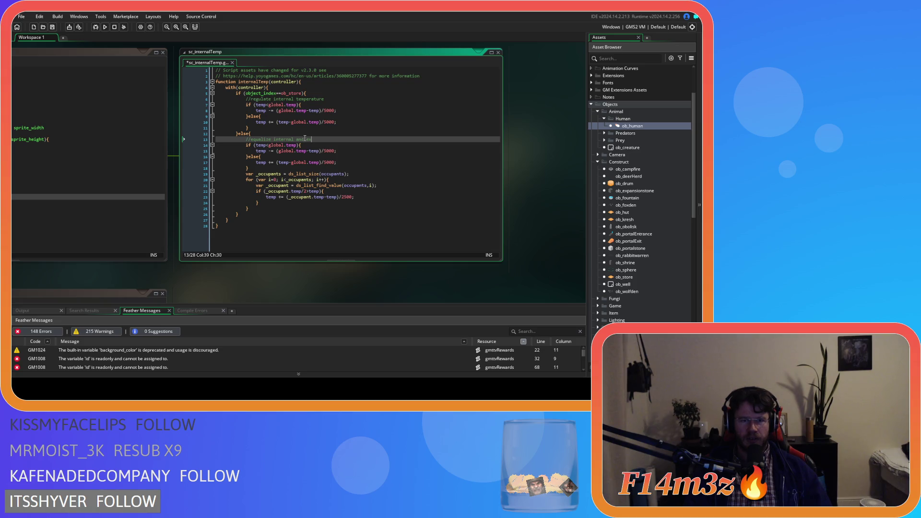
pyautogui.write('ature')
# Start a new // comment line above the occupants loop.
pyautogui.click(257, 168)
pyautogui.press('Return')
pyautogui.write('//app')
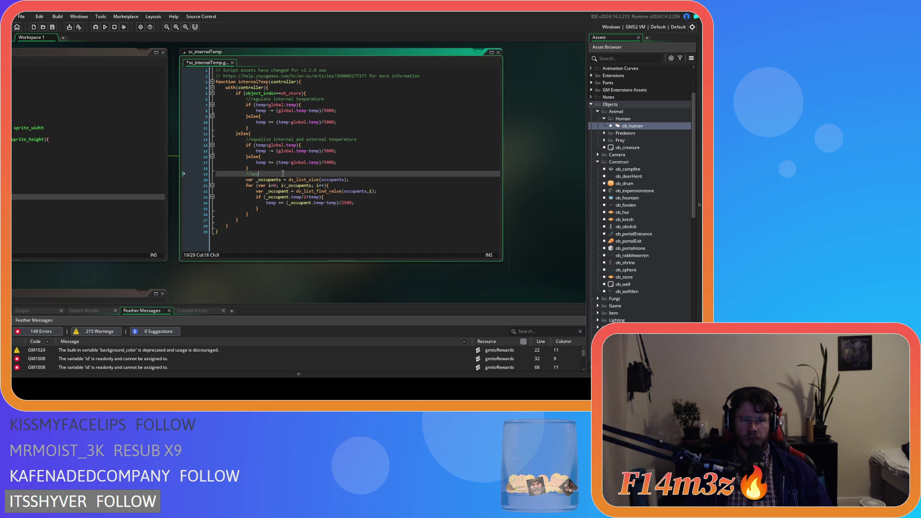
# Label the occupant loop '//apply body heat', add '//apply warmth from fire' after it, and save.
pyautogui.write('t')
pyautogui.write('t')
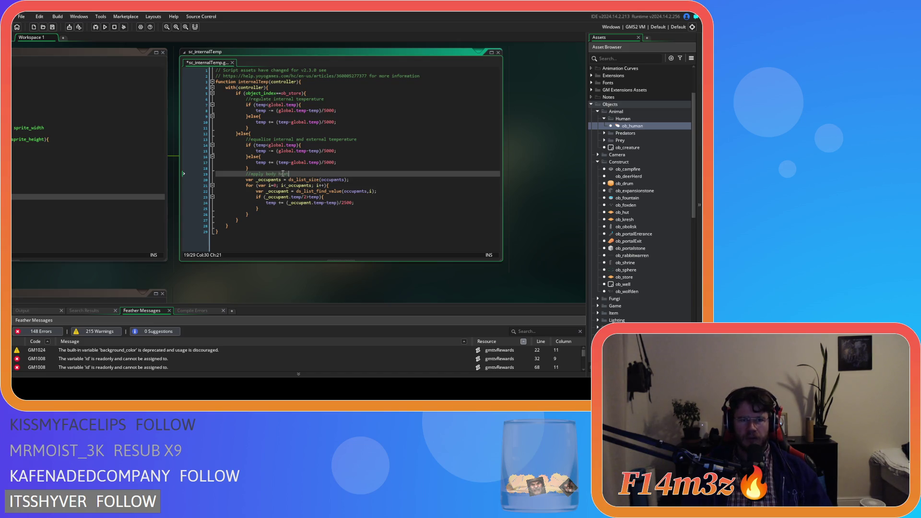
pyautogui.click(261, 212)
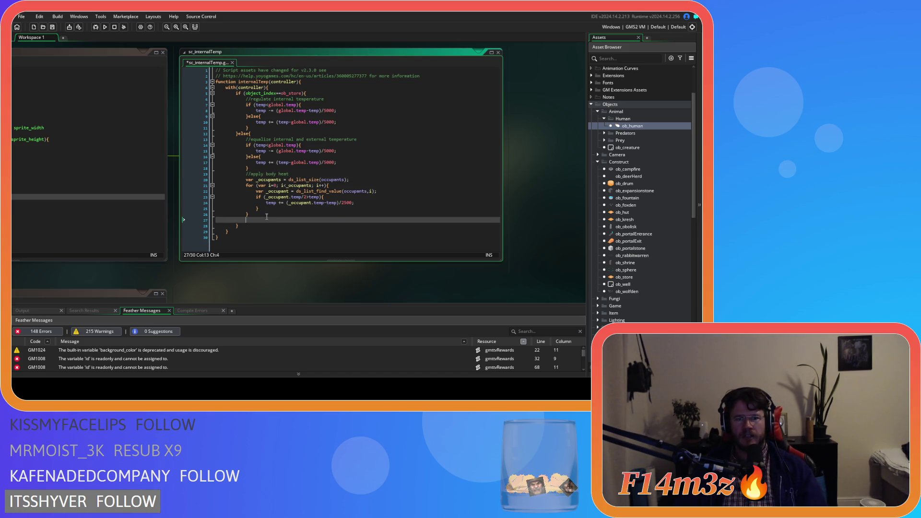
pyautogui.press('Return')
pyautogui.write('//appy warmth')
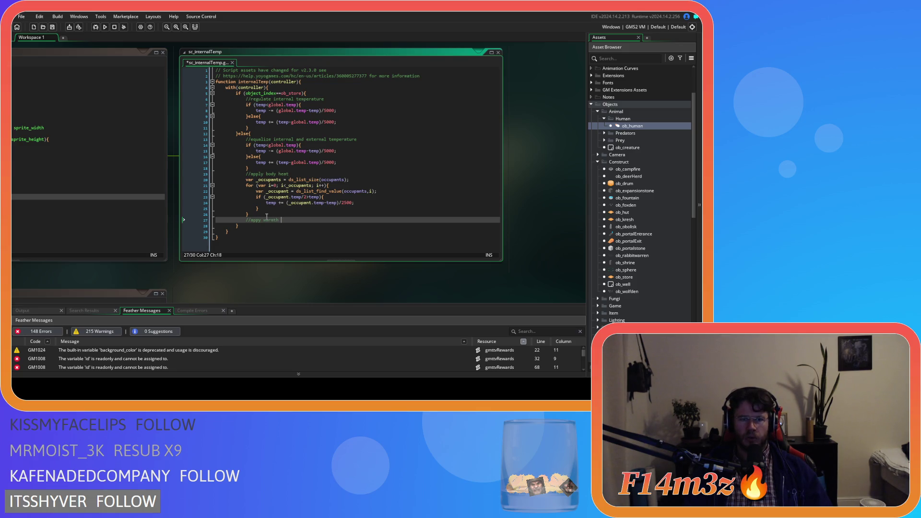
pyautogui.write('re')
pyautogui.moveTo(216, 173); pyautogui.dragTo(289, 174)
pyautogui.hotkey('ctrl', 's')
pyautogui.click(331, 221)
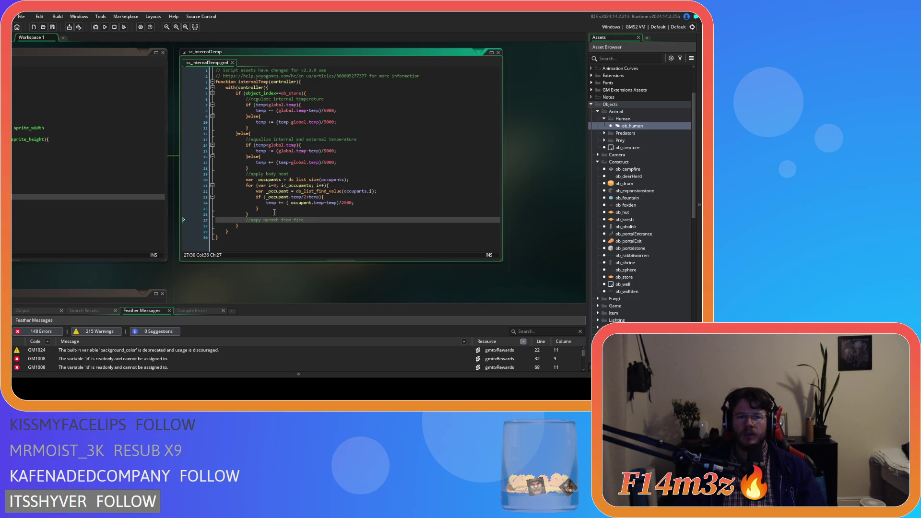
pyautogui.press('Return')
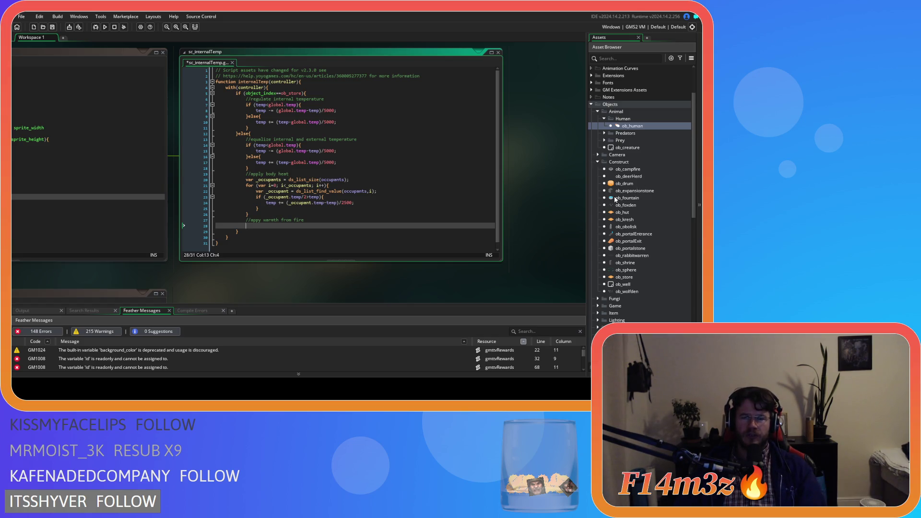
# Expand the Asset Browser's Scripts > Game folder and scroll down to sc_fireHeat.
pyautogui.scroll(-2, 627, 206)
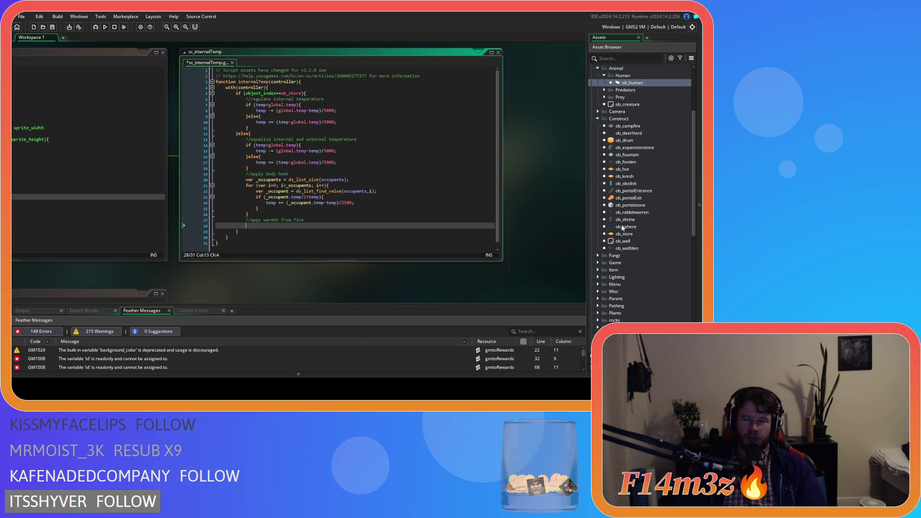
pyautogui.click(597, 263)
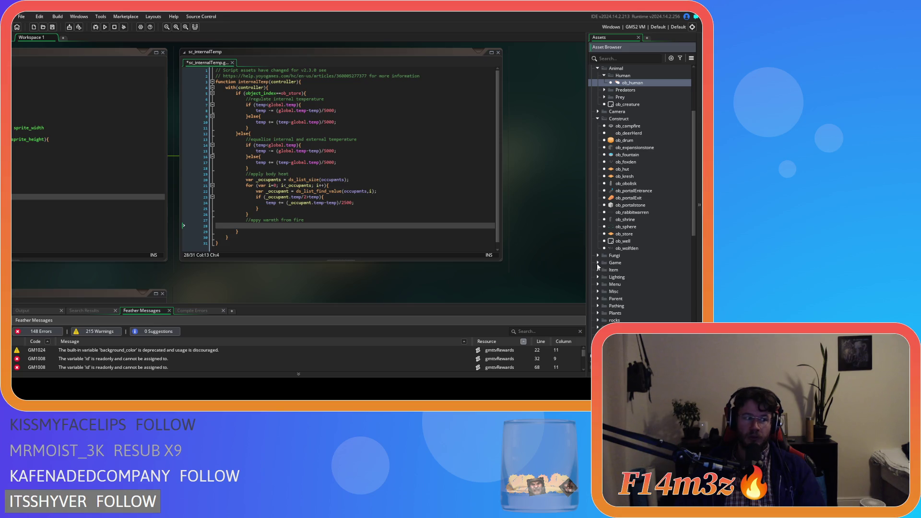
pyautogui.click(597, 263)
pyautogui.scroll(-1, 598, 286)
pyautogui.scroll(-8, 598, 286)
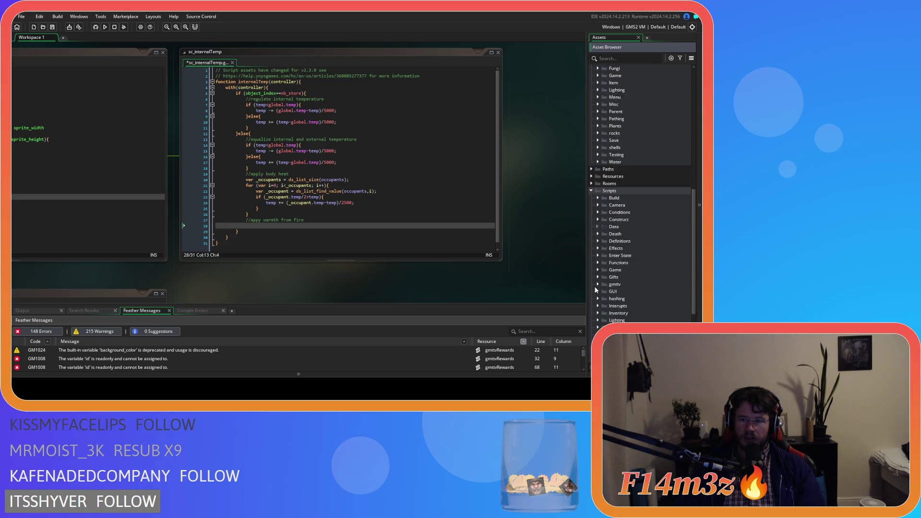
pyautogui.click(598, 256)
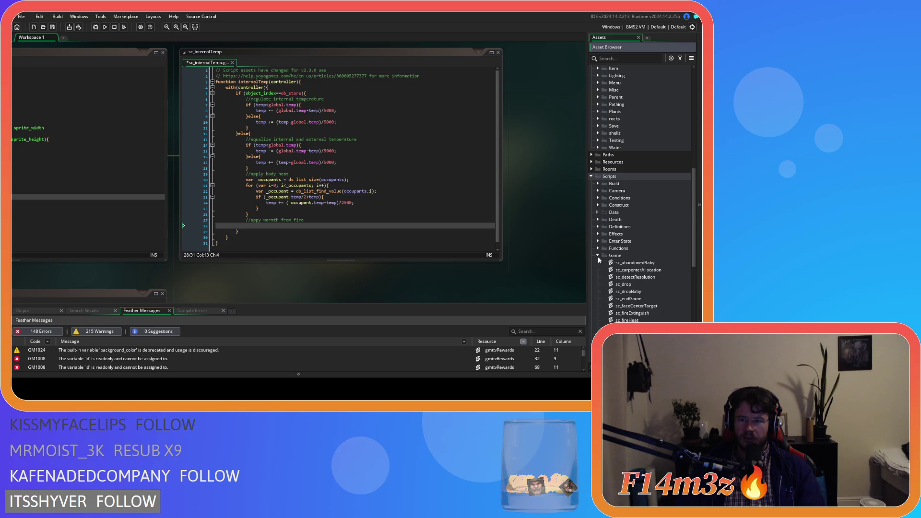
pyautogui.scroll(-3, 598, 256)
pyautogui.scroll(-2, 598, 259)
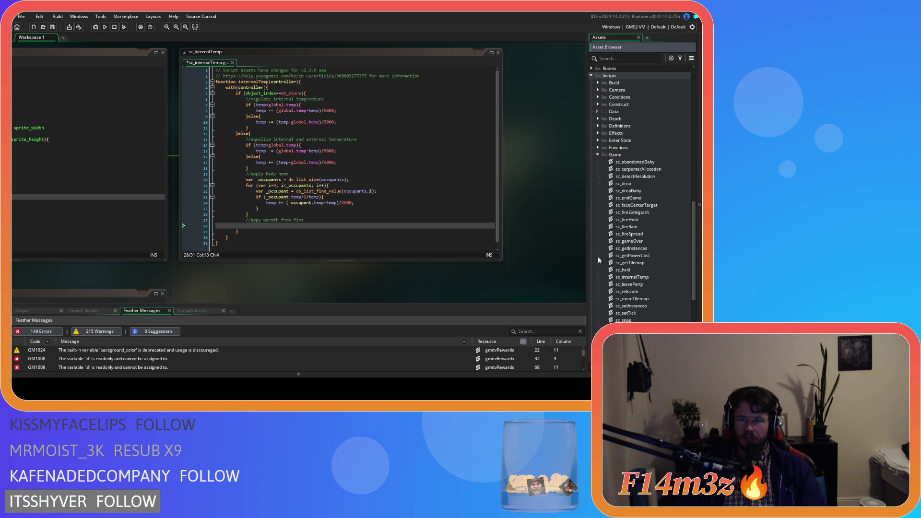
pyautogui.scroll(-2, 598, 259)
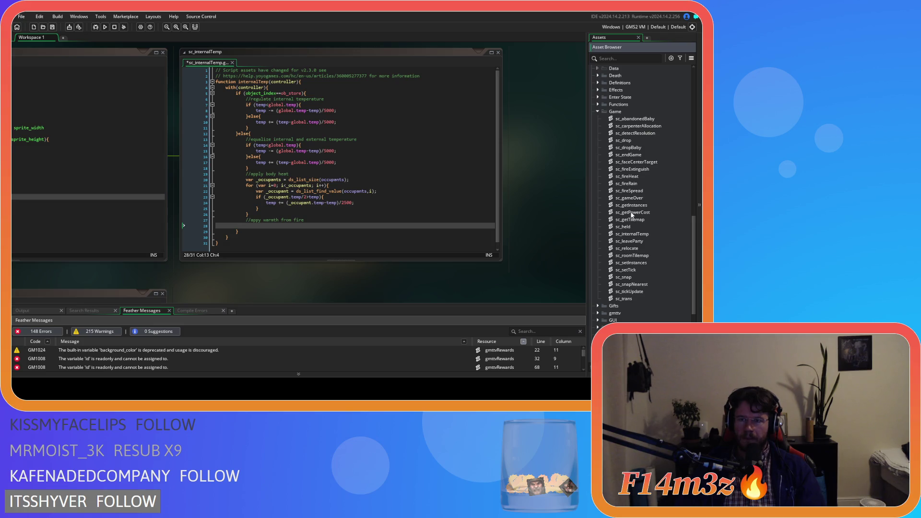
pyautogui.doubleClick(628, 176)
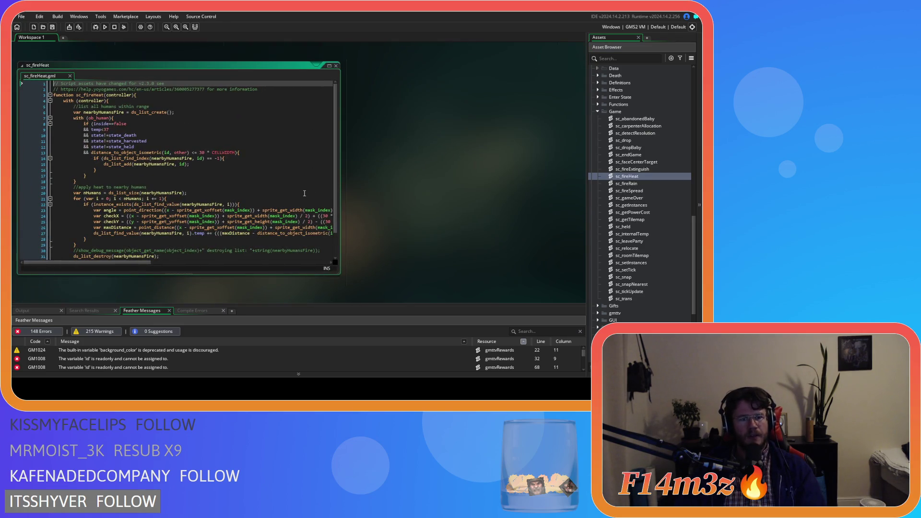
pyautogui.scroll(-2, 216, 216)
pyautogui.moveTo(142, 263)
pyautogui.mouseDown()
pyautogui.moveTo(249, 264)
pyautogui.moveTo(153, 264)
pyautogui.moveTo(178, 249)
pyautogui.moveTo(274, 237)
pyautogui.moveTo(235, 242)
pyautogui.moveTo(208, 237)
pyautogui.moveTo(235, 230)
pyautogui.moveTo(152, 231)
pyautogui.mouseUp()
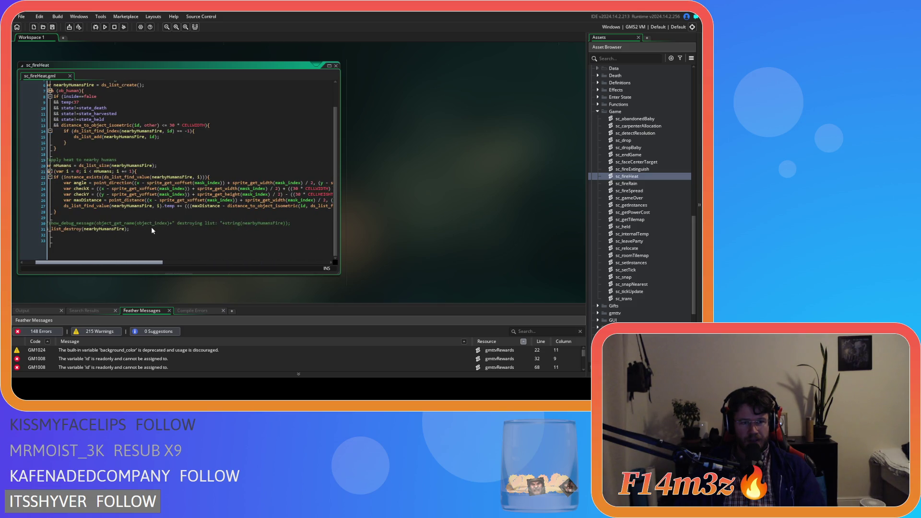
pyautogui.hscroll(5, 152, 230)
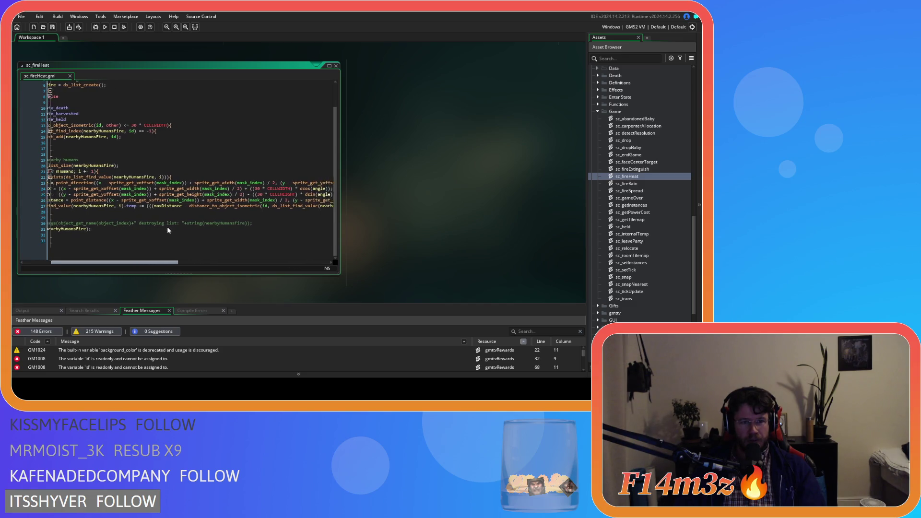
pyautogui.hscroll(5, 174, 228)
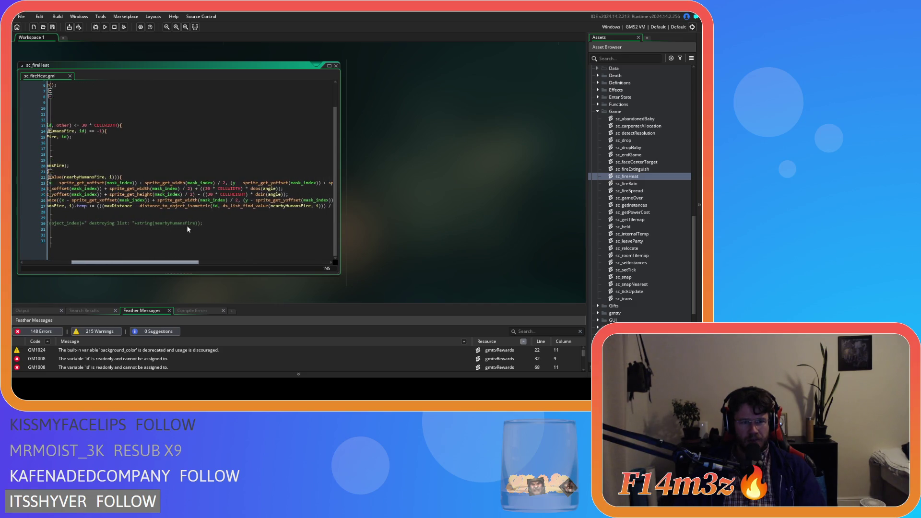
pyautogui.hscroll(4, 189, 229)
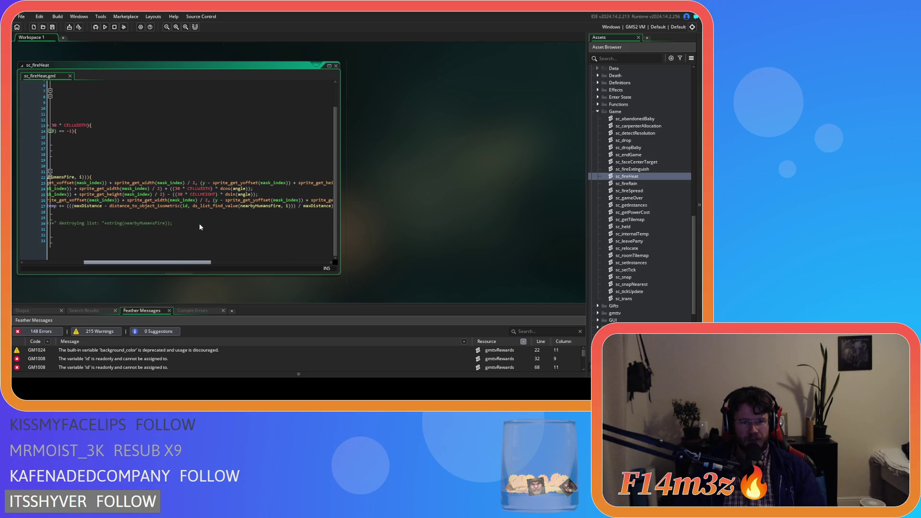
pyautogui.hscroll(4, 201, 227)
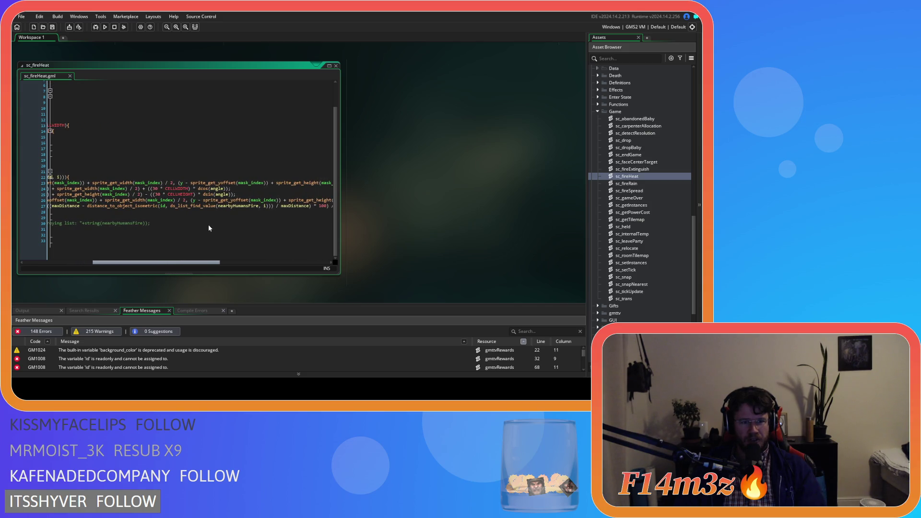
pyautogui.hscroll(7, 212, 228)
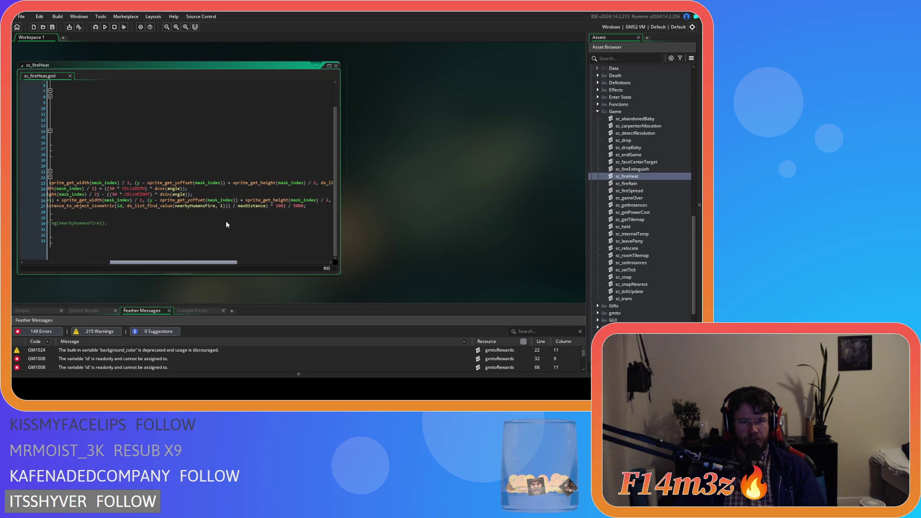
pyautogui.hscroll(3, 231, 224)
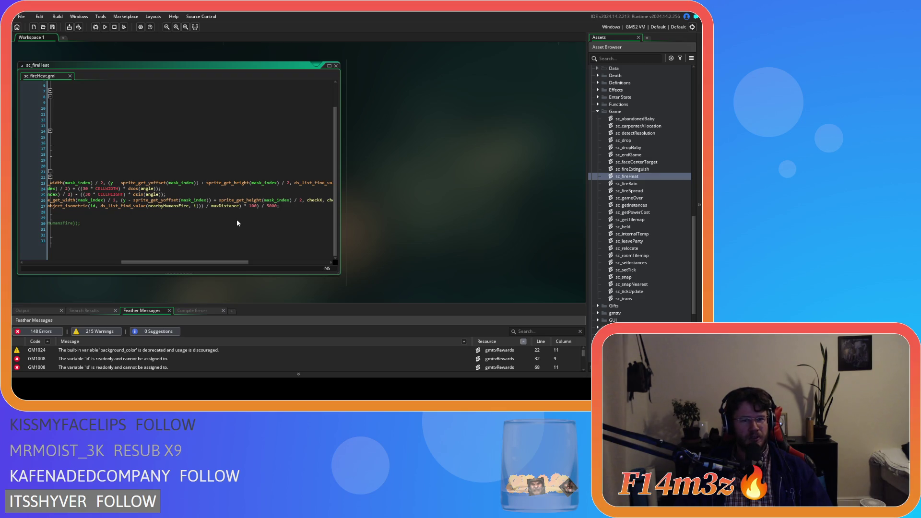
# Copy the distance-scaled heat expression at the end of sc_fireHeat line 27.
pyautogui.moveTo(226, 263)
pyautogui.mouseDown()
pyautogui.moveTo(248, 262)
pyautogui.moveTo(184, 261)
pyautogui.moveTo(217, 261)
pyautogui.mouseUp()
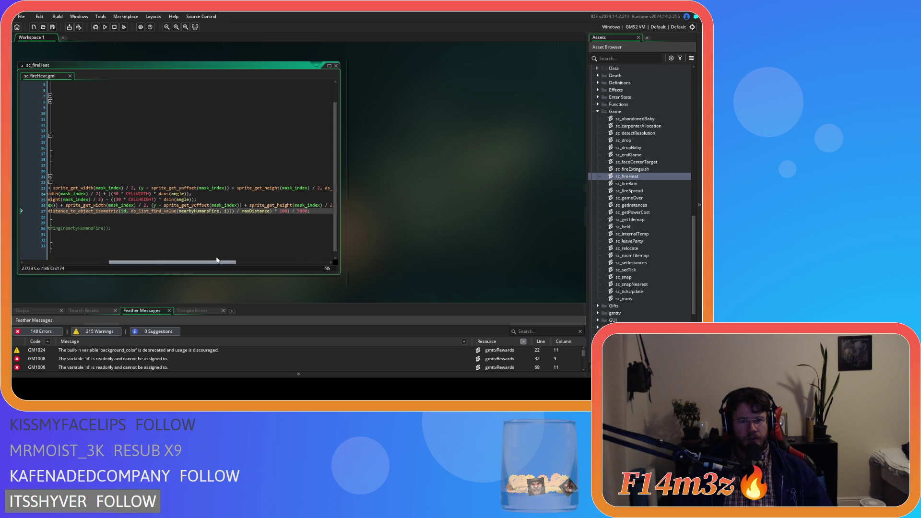
pyautogui.moveTo(217, 261)
pyautogui.mouseDown()
pyautogui.moveTo(119, 260)
pyautogui.moveTo(259, 252)
pyautogui.mouseUp()
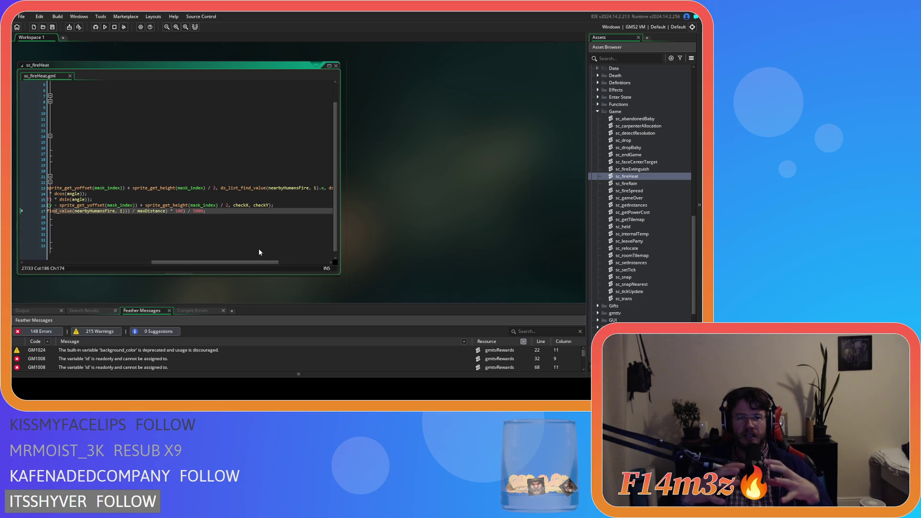
pyautogui.moveTo(241, 263)
pyautogui.mouseDown()
pyautogui.moveTo(137, 268)
pyautogui.moveTo(257, 263)
pyautogui.mouseUp()
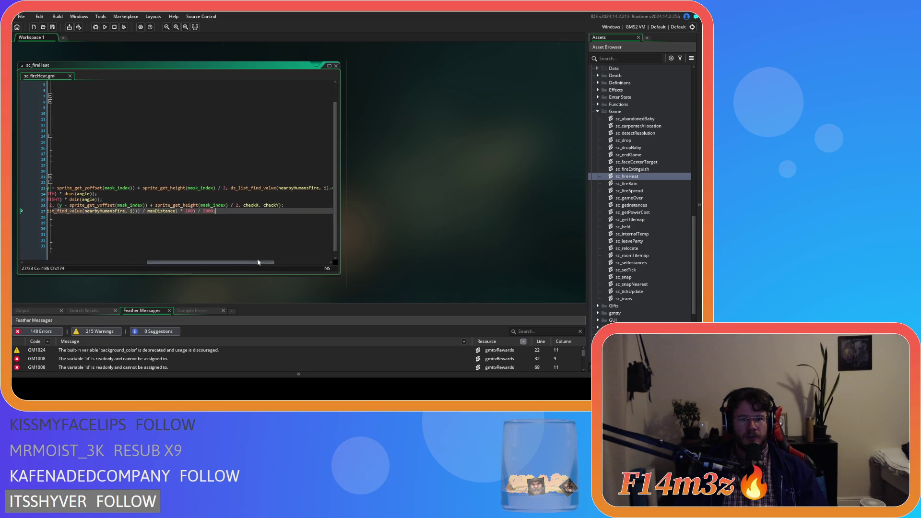
pyautogui.moveTo(232, 212)
pyautogui.mouseDown()
pyautogui.moveTo(41, 209)
pyautogui.moveTo(196, 214)
pyautogui.mouseUp()
pyautogui.rightClick(198, 214)
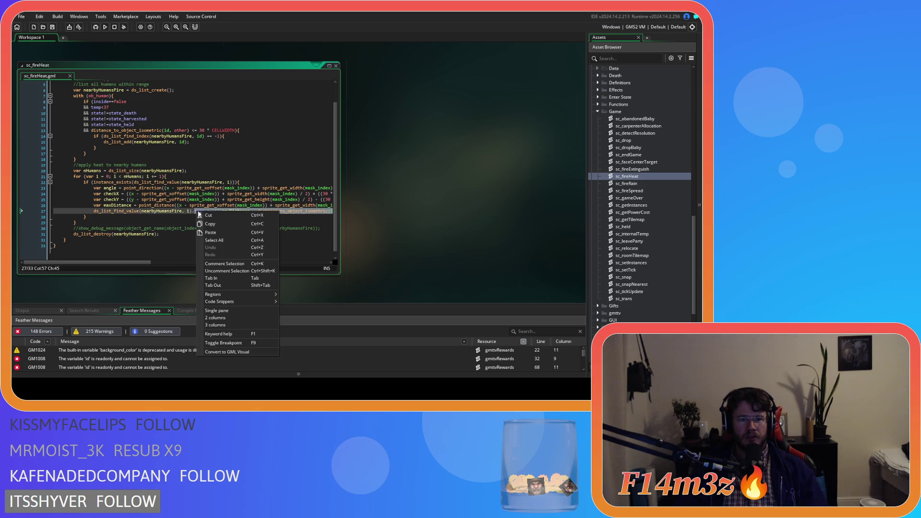
pyautogui.click(218, 224)
# Scroll the workspace back to ob_human's End Step hypothermia and heatstroke checks.
pyautogui.click(249, 211)
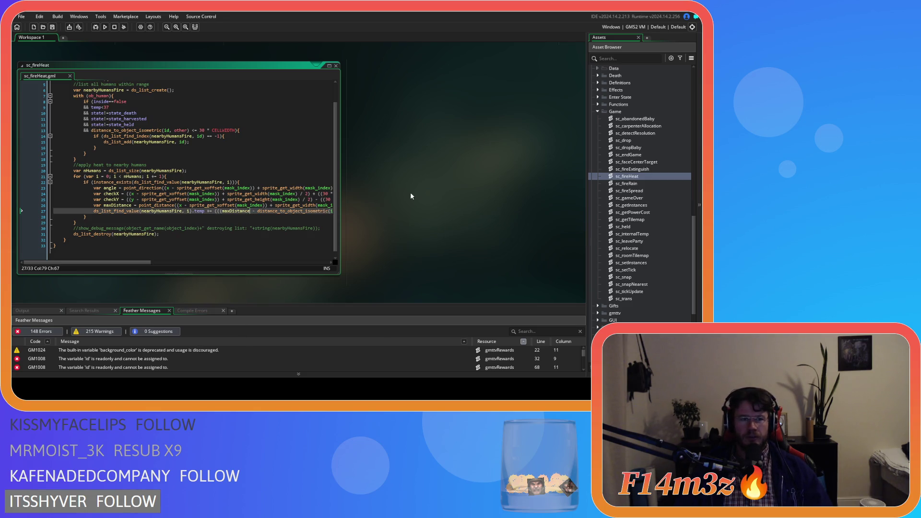
pyautogui.scroll(5, 411, 216)
pyautogui.scroll(-5, 422, 261)
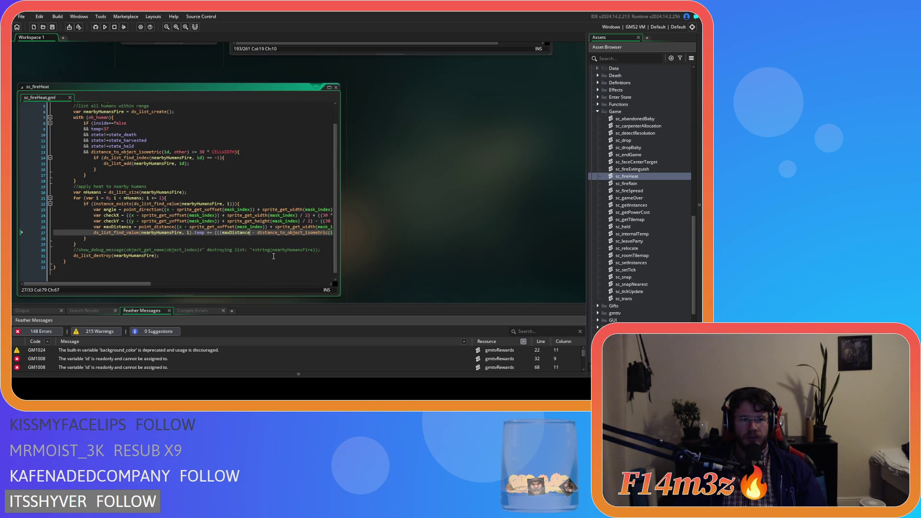
pyautogui.scroll(2, 274, 256)
pyautogui.scroll(-2, 251, 250)
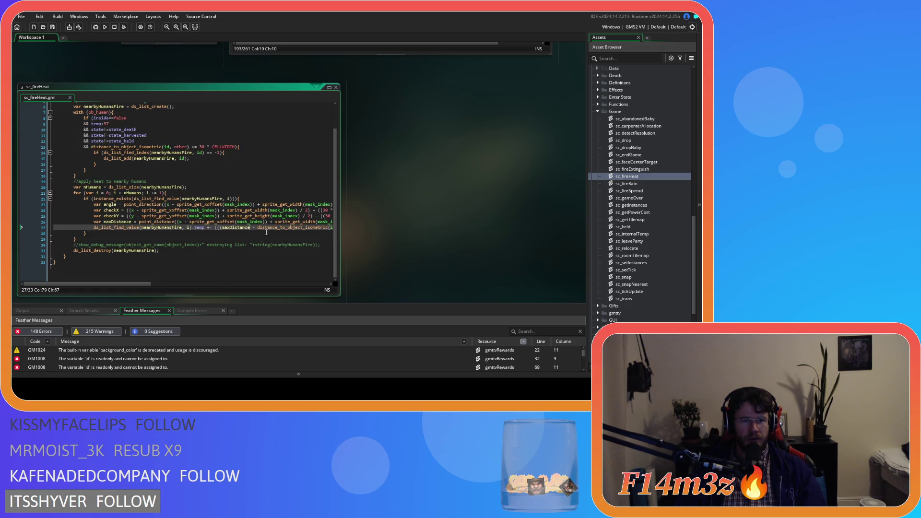
pyautogui.scroll(6, 411, 203)
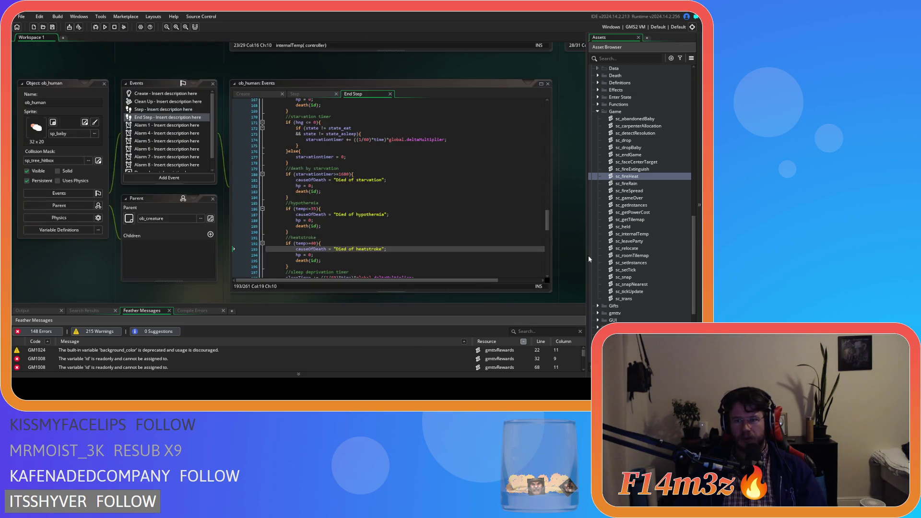
pyautogui.scroll(3, 636, 243)
pyautogui.scroll(-4, 636, 242)
pyautogui.scroll(2, 636, 243)
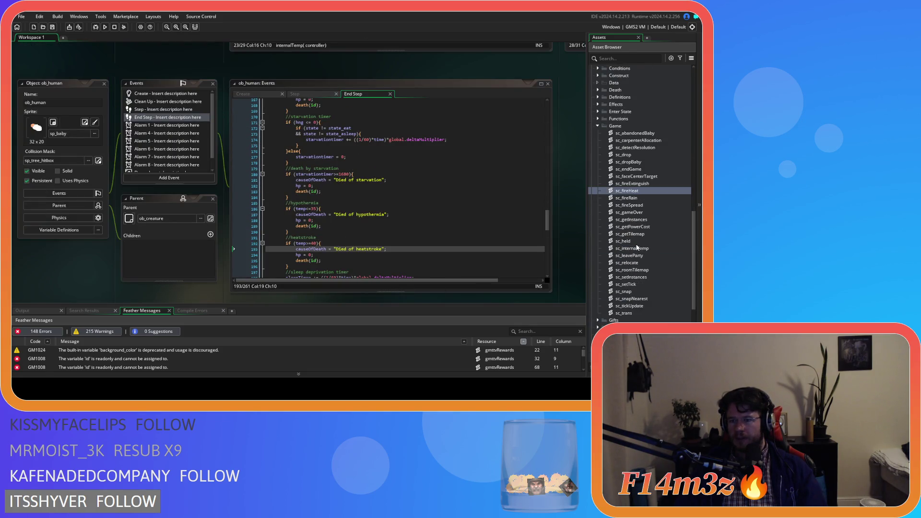
pyautogui.doubleClick(632, 248)
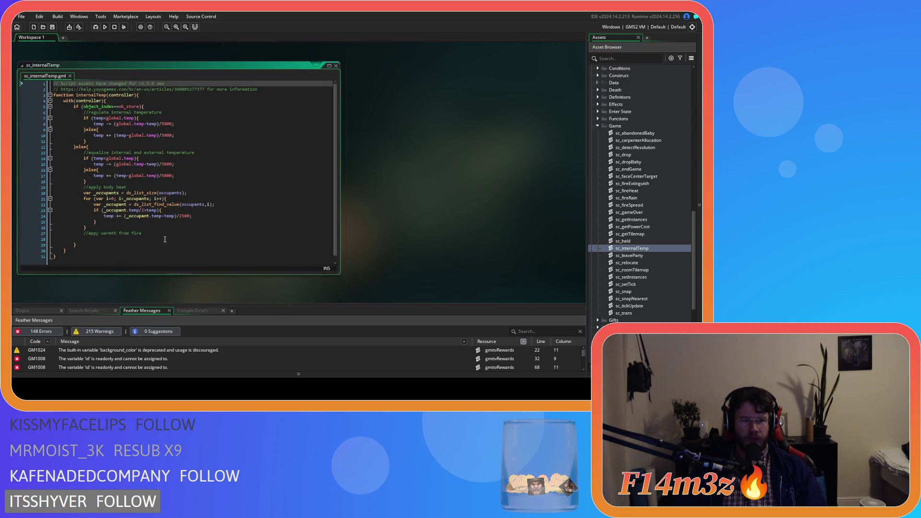
pyautogui.click(116, 240)
pyautogui.write('if ')
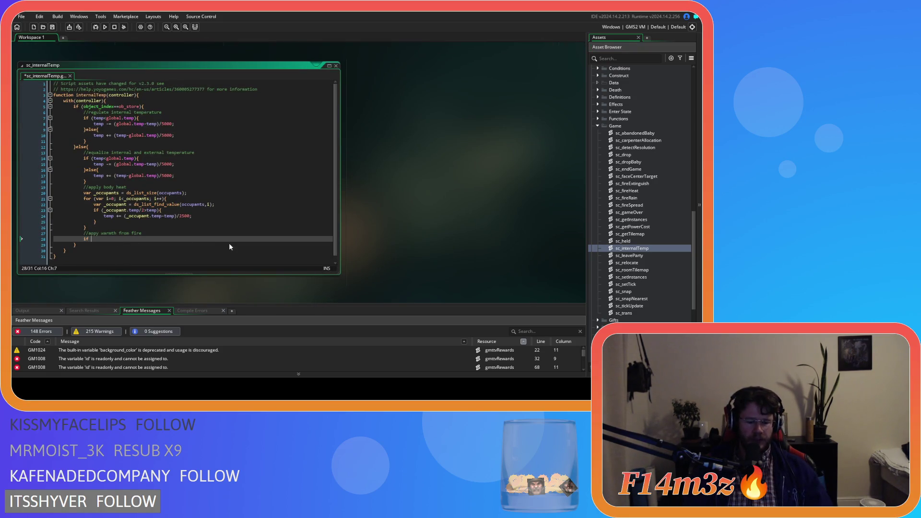
pyautogui.write('()')
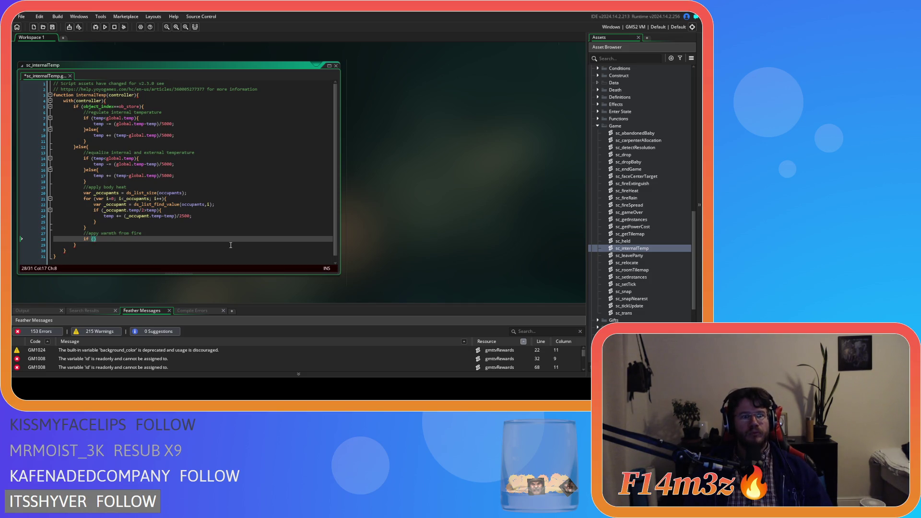
pyautogui.write('global.temp')
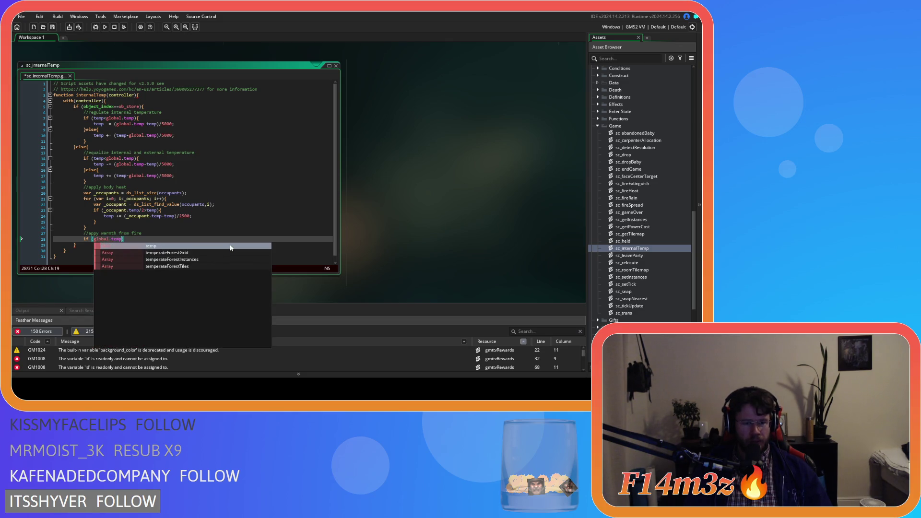
pyautogui.press('Escape')
pyautogui.write('<=10')
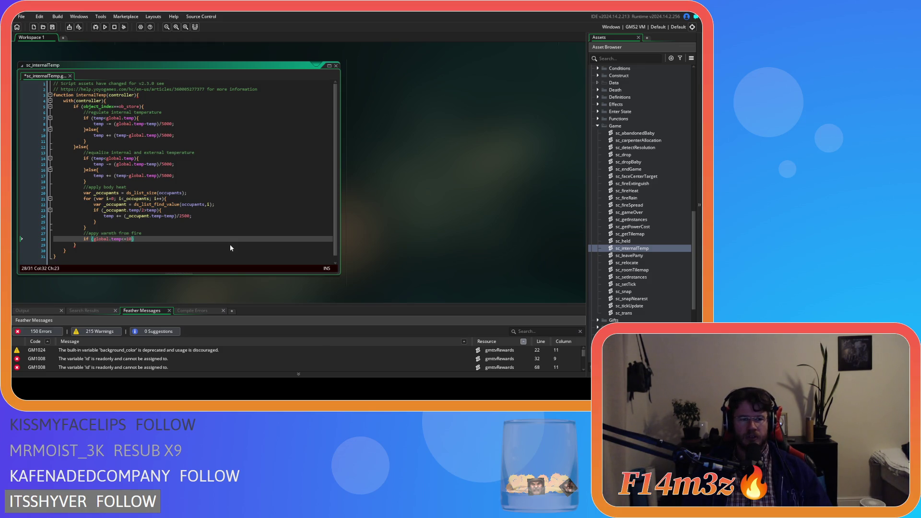
pyautogui.press('Return')
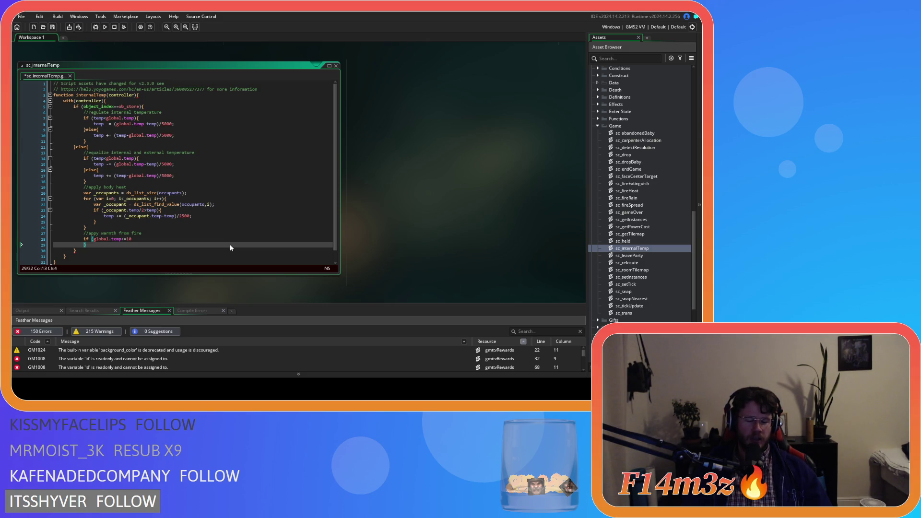
pyautogui.write('&&')
pyautogui.write(' f')
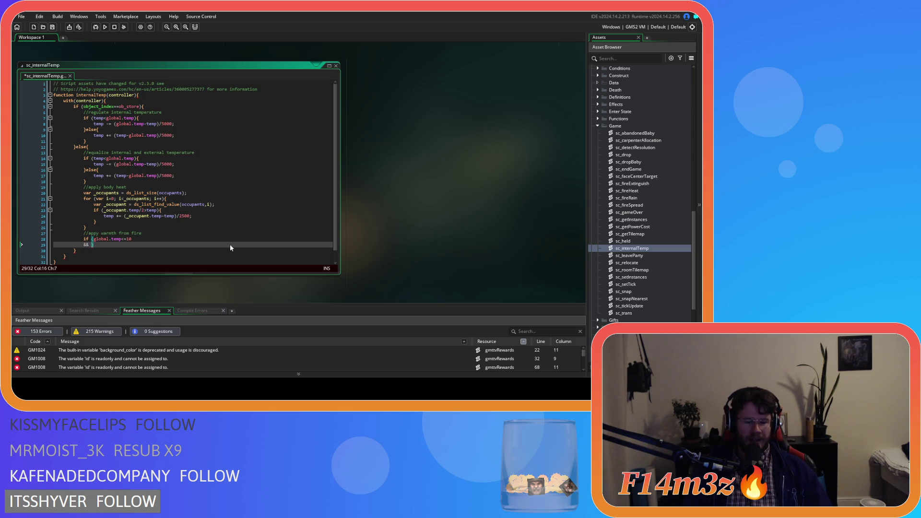
pyautogui.write('uel>')
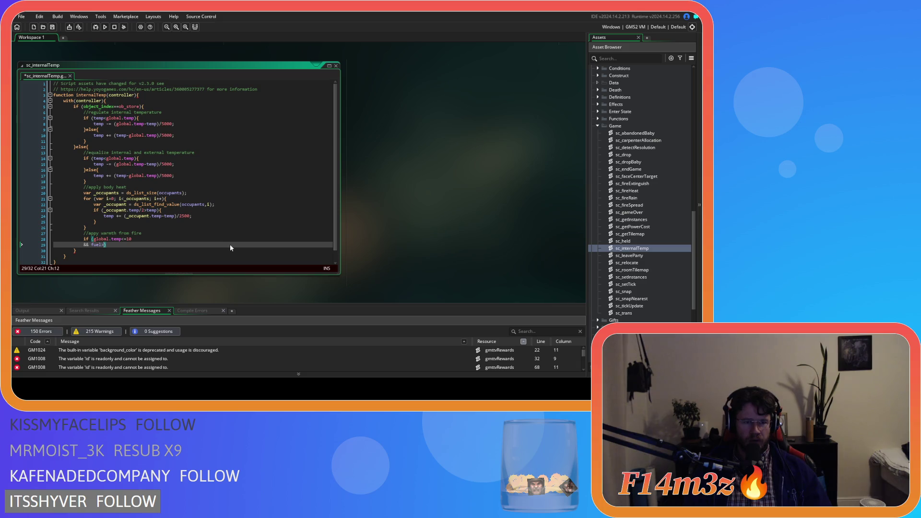
pyautogui.write('0')
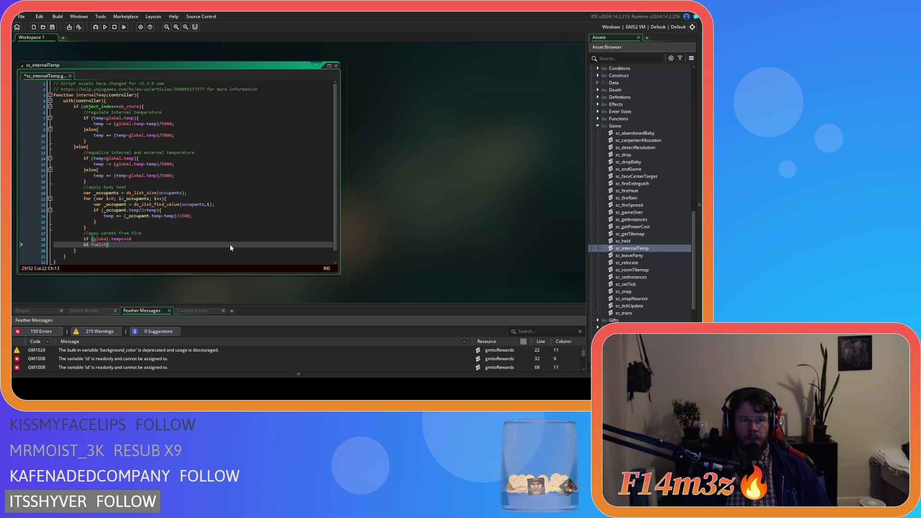
pyautogui.write('){')
pyautogui.press('Return')
pyautogui.press('Return')
pyautogui.hotkey('ctrl', 'v')
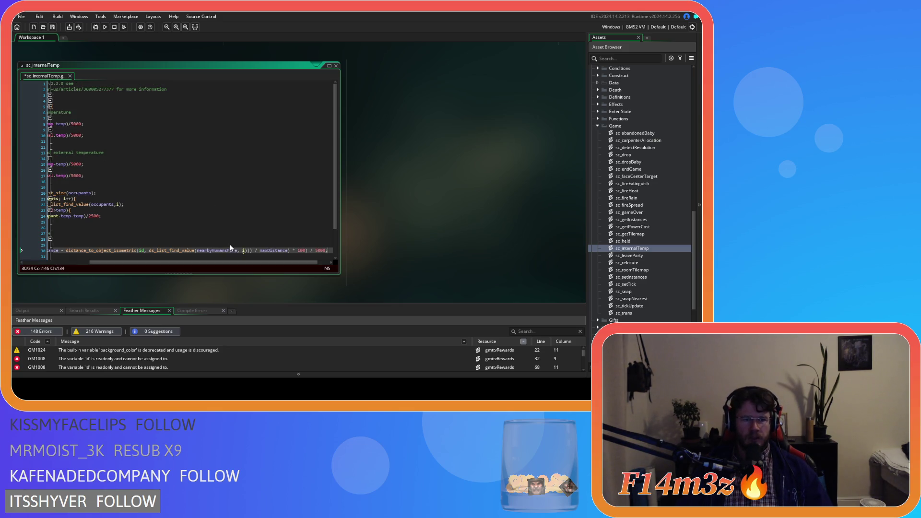
pyautogui.moveTo(227, 264)
pyautogui.mouseDown()
pyautogui.moveTo(155, 264)
pyautogui.moveTo(242, 280)
pyautogui.moveTo(147, 276)
pyautogui.moveTo(191, 279)
pyautogui.moveTo(166, 278)
pyautogui.mouseUp()
pyautogui.scroll(-2, 155, 264)
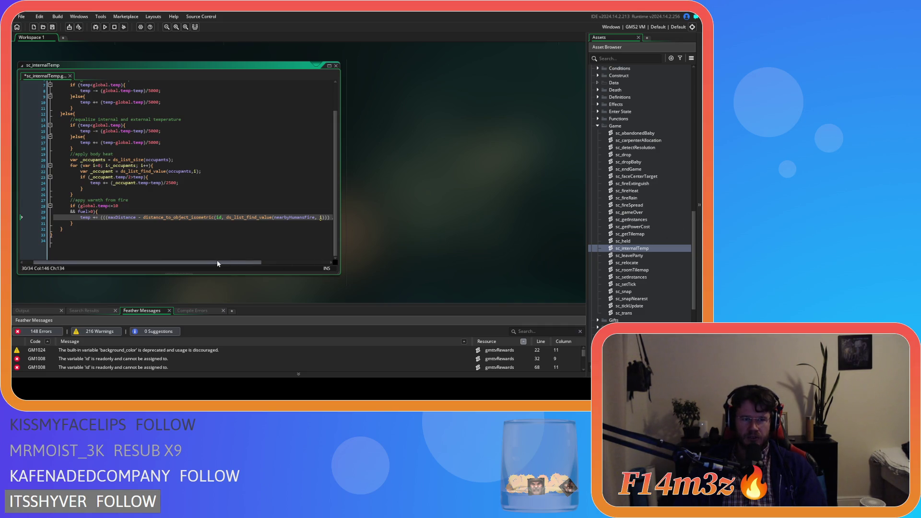
pyautogui.moveTo(217, 262)
pyautogui.mouseDown()
pyautogui.moveTo(272, 261)
pyautogui.moveTo(230, 261)
pyautogui.moveTo(243, 257)
pyautogui.mouseUp()
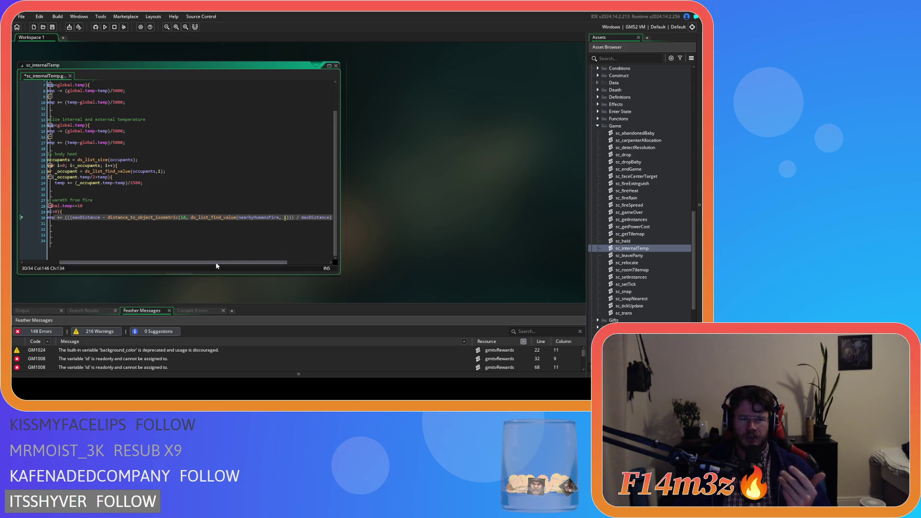
pyautogui.moveTo(217, 266); pyautogui.dragTo(184, 256)
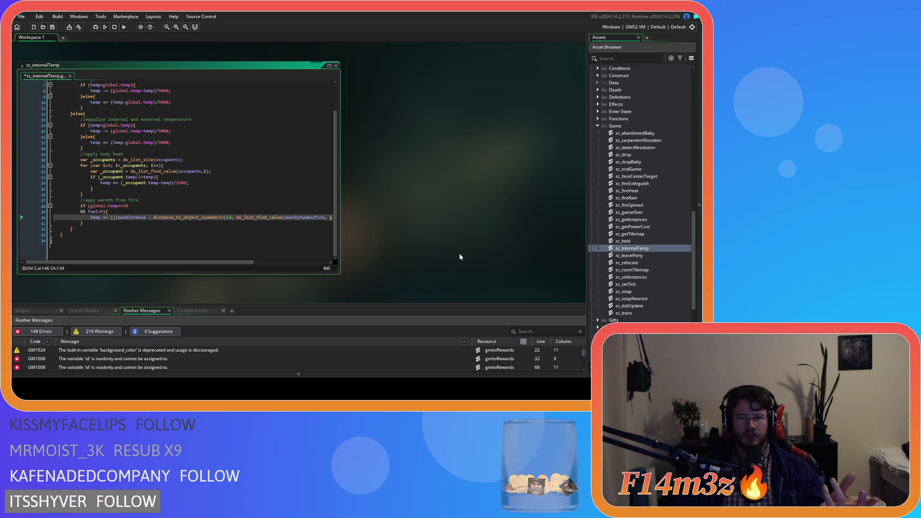
# Close sc_internalTemp with Ctrl+W, open sc_fireHeat, and scroll to its temp += line.
pyautogui.hotkey('ctrl', 'w')
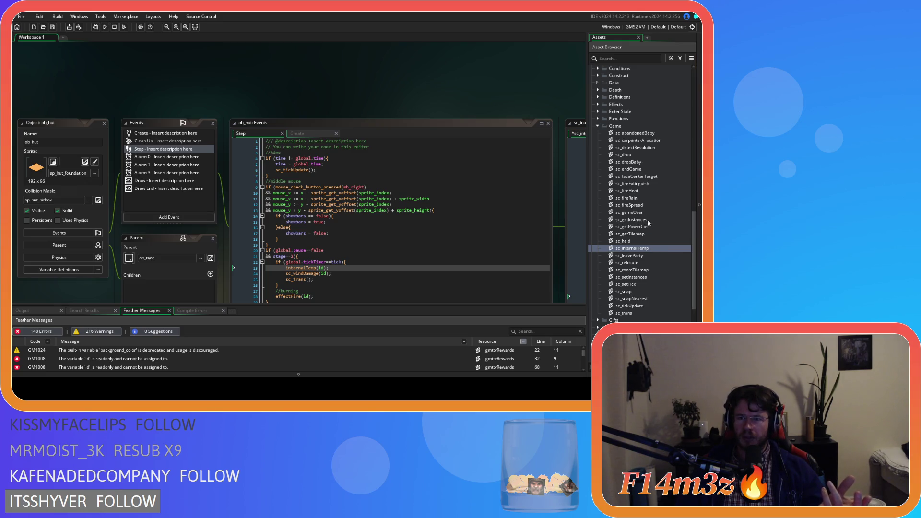
pyautogui.click(640, 192)
pyautogui.scroll(-3, 290, 203)
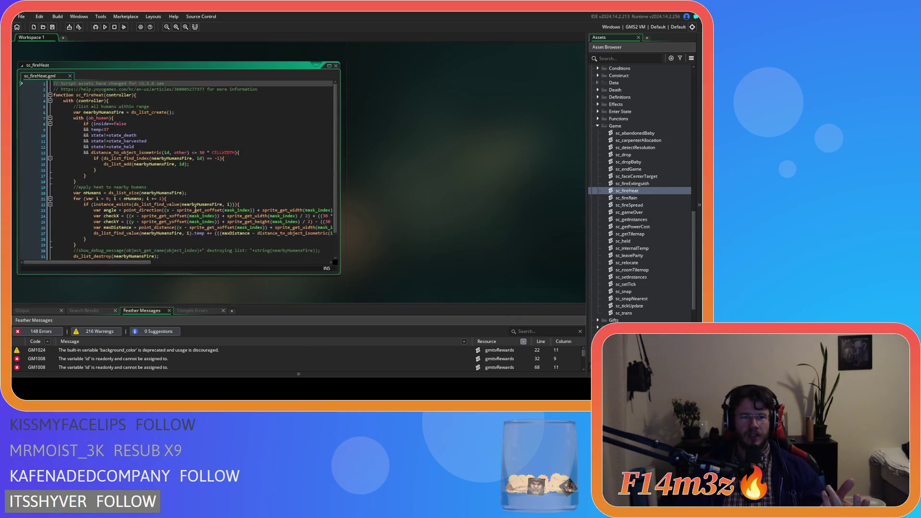
pyautogui.moveTo(176, 201)
pyautogui.scroll(-2, 144, 240)
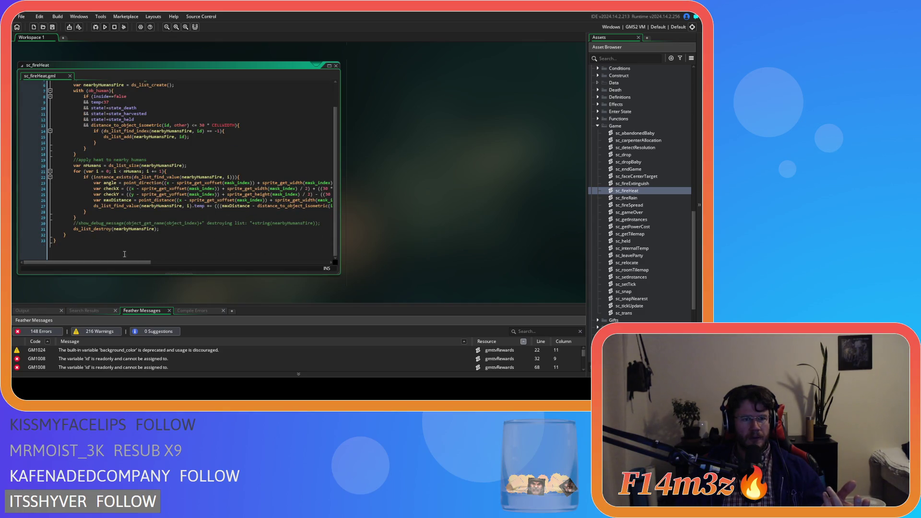
pyautogui.moveTo(136, 263)
pyautogui.mouseDown()
pyautogui.moveTo(264, 264)
pyautogui.moveTo(150, 263)
pyautogui.moveTo(249, 240)
pyautogui.moveTo(125, 240)
pyautogui.moveTo(194, 238)
pyautogui.mouseUp()
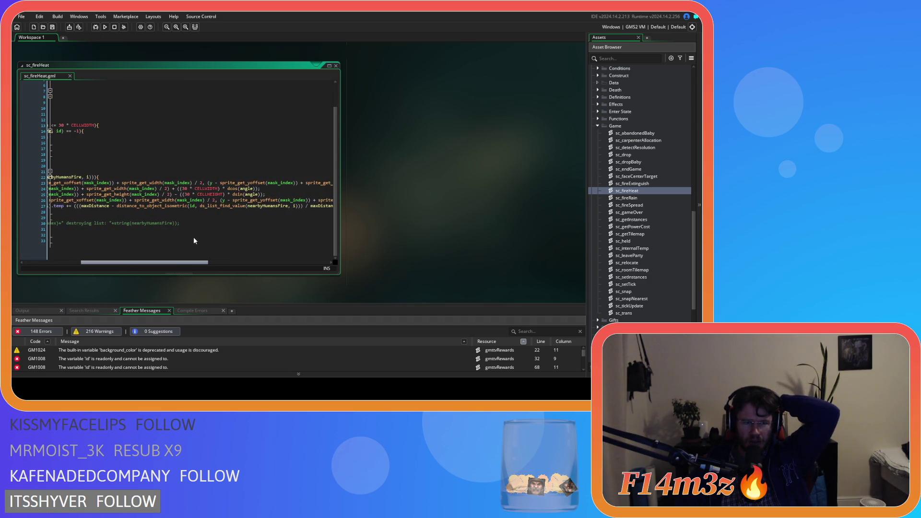
pyautogui.scroll(1, 189, 206)
pyautogui.click(188, 199)
pyautogui.doubleClick(187, 199)
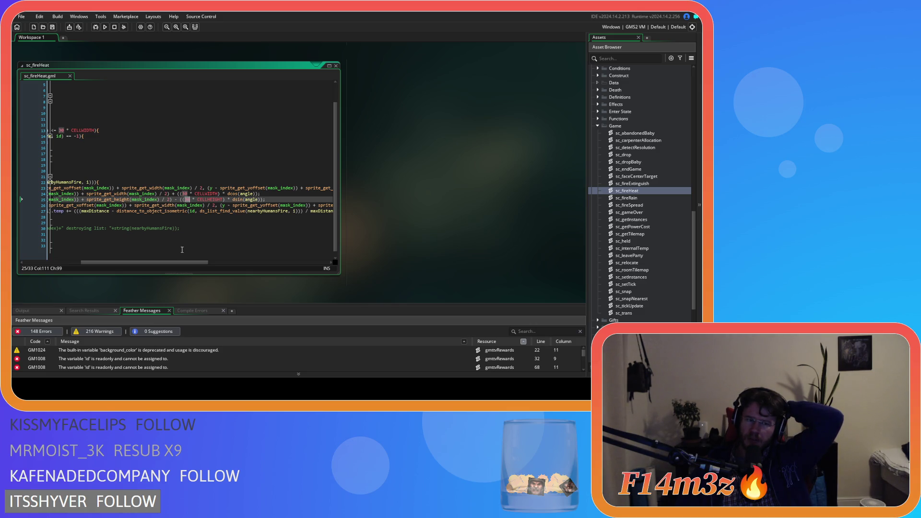
pyautogui.moveTo(182, 263)
pyautogui.mouseDown()
pyautogui.moveTo(113, 262)
pyautogui.moveTo(183, 263)
pyautogui.mouseUp()
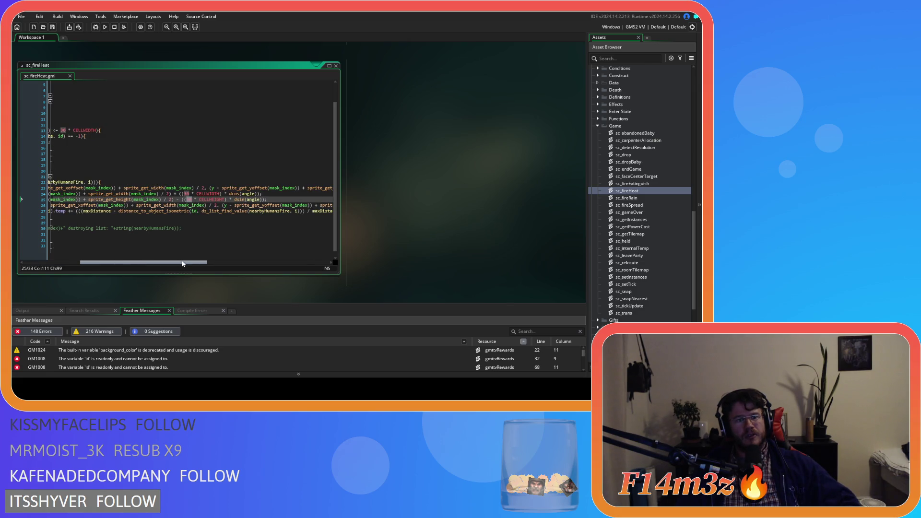
pyautogui.moveTo(138, 212); pyautogui.dragTo(269, 200)
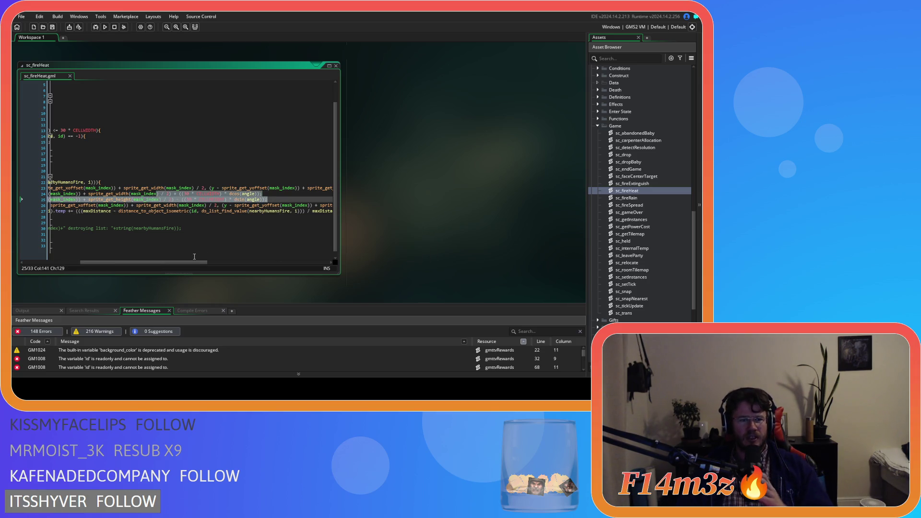
pyautogui.moveTo(183, 263)
pyautogui.mouseDown()
pyautogui.moveTo(139, 264)
pyautogui.moveTo(218, 261)
pyautogui.moveTo(137, 258)
pyautogui.mouseUp()
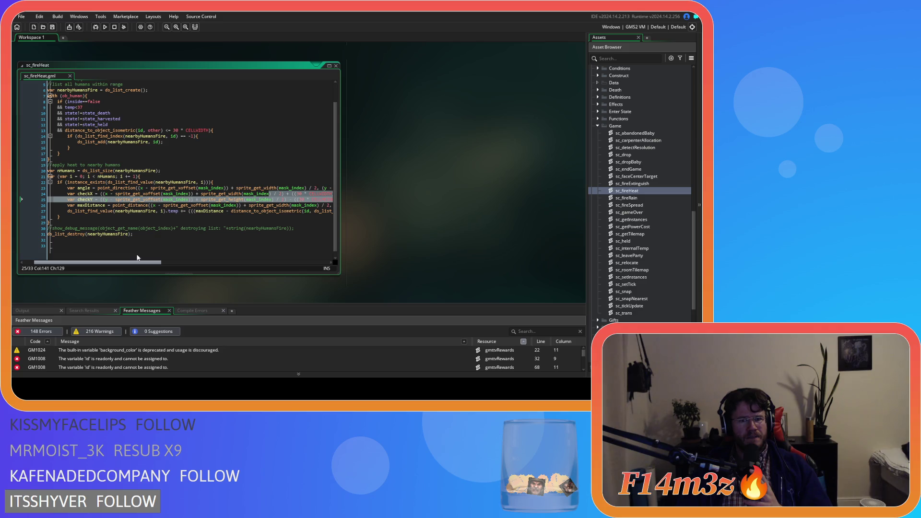
pyautogui.hscroll(-3, 137, 258)
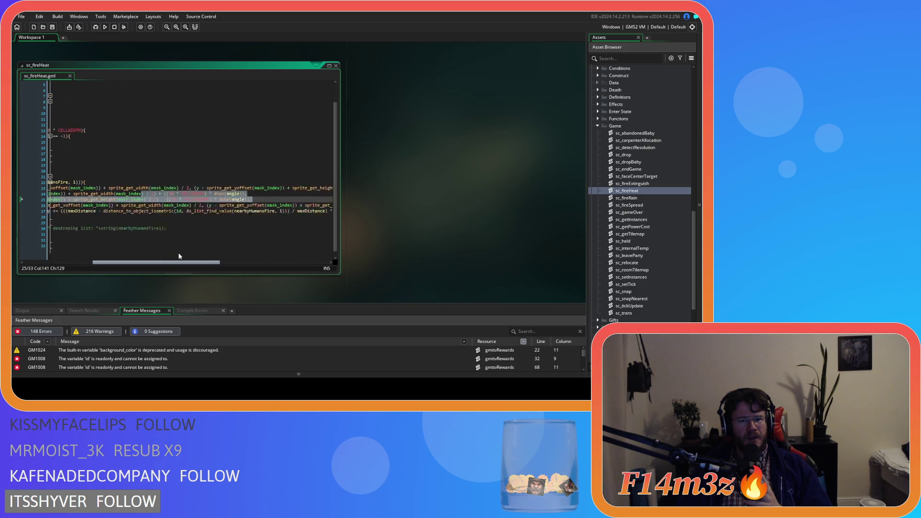
pyautogui.moveTo(124, 262)
pyautogui.mouseDown()
pyautogui.moveTo(313, 266)
pyautogui.moveTo(124, 260)
pyautogui.moveTo(175, 257)
pyautogui.mouseUp()
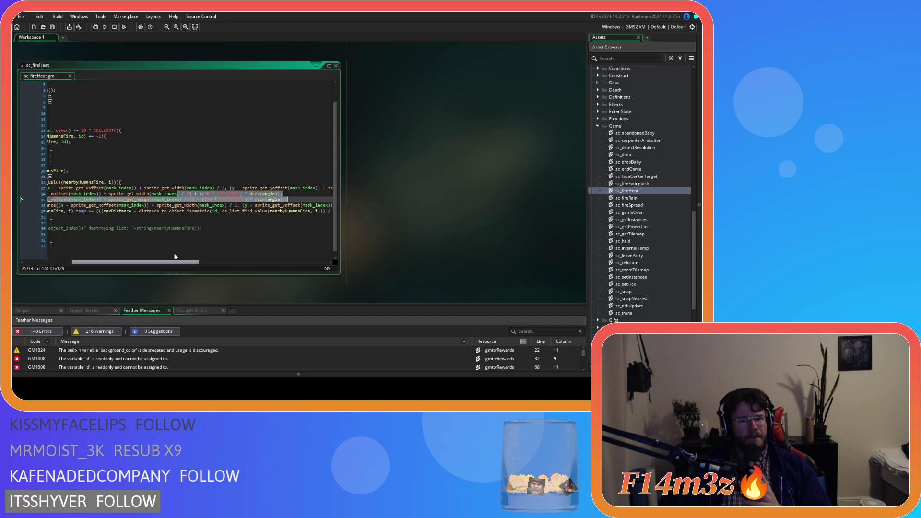
pyautogui.moveTo(175, 256)
pyautogui.mouseDown()
pyautogui.moveTo(104, 259)
pyautogui.moveTo(189, 258)
pyautogui.mouseUp()
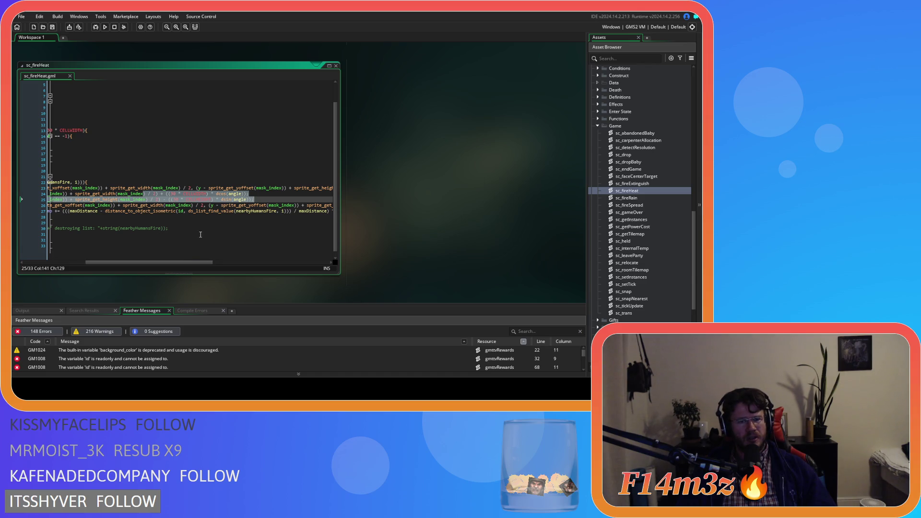
pyautogui.click(200, 200)
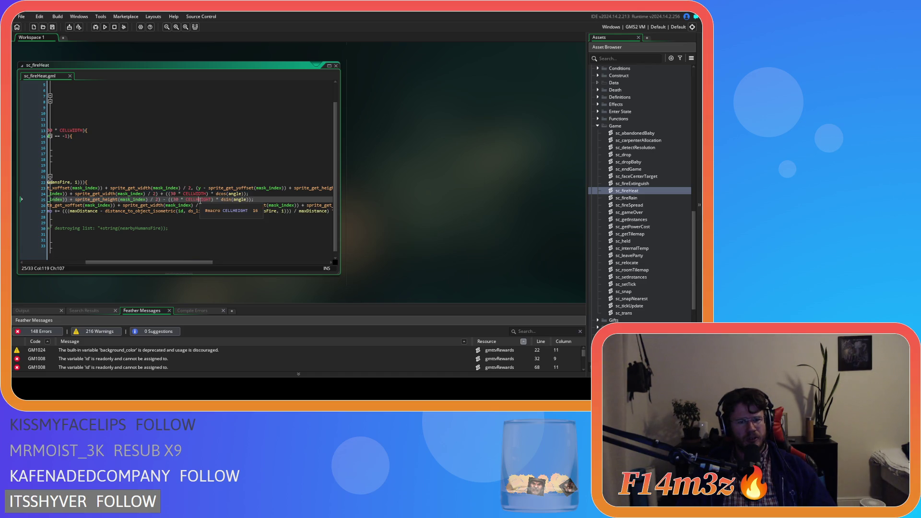
pyautogui.moveTo(182, 263)
pyautogui.mouseDown()
pyautogui.moveTo(191, 263)
pyautogui.moveTo(126, 261)
pyautogui.mouseUp()
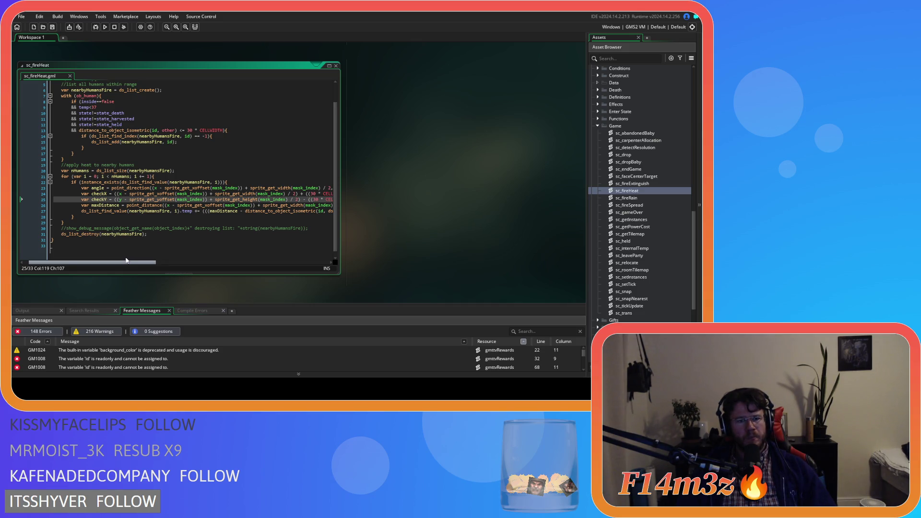
pyautogui.moveTo(126, 260)
pyautogui.mouseDown()
pyautogui.moveTo(165, 249)
pyautogui.moveTo(253, 250)
pyautogui.moveTo(133, 255)
pyautogui.moveTo(259, 247)
pyautogui.moveTo(128, 242)
pyautogui.moveTo(145, 238)
pyautogui.moveTo(260, 237)
pyautogui.moveTo(125, 237)
pyautogui.moveTo(241, 234)
pyautogui.moveTo(146, 237)
pyautogui.moveTo(133, 235)
pyautogui.moveTo(194, 222)
pyautogui.moveTo(120, 228)
pyautogui.moveTo(157, 217)
pyautogui.moveTo(126, 220)
pyautogui.mouseUp()
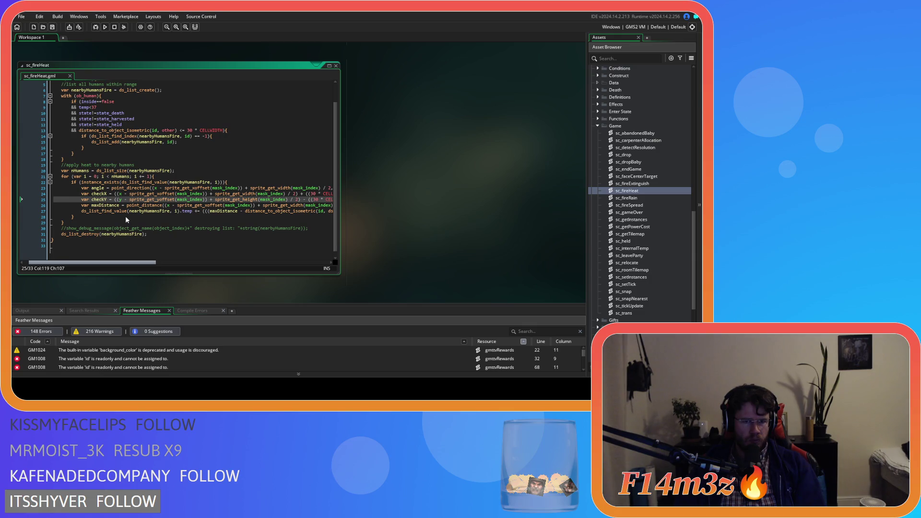
pyautogui.press('Right')
pyautogui.press('Right')
pyautogui.press('Right')
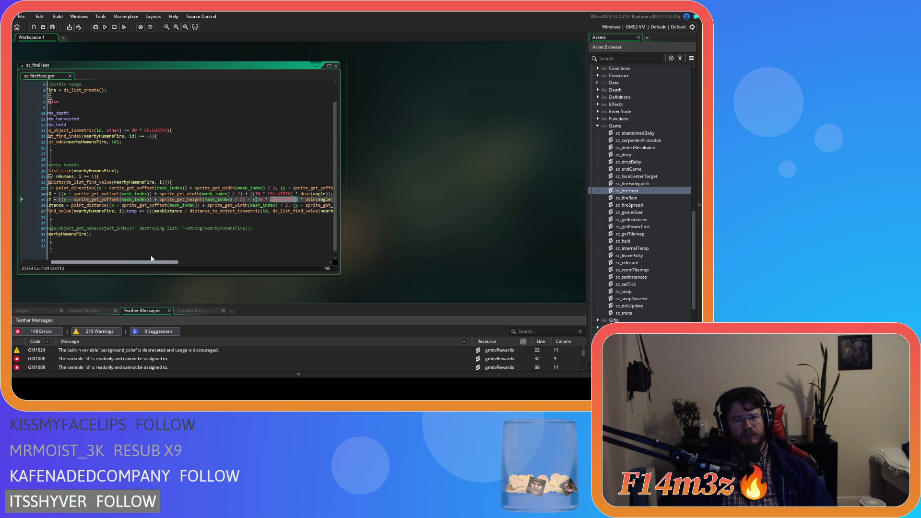
pyautogui.moveTo(151, 259); pyautogui.dragTo(180, 264)
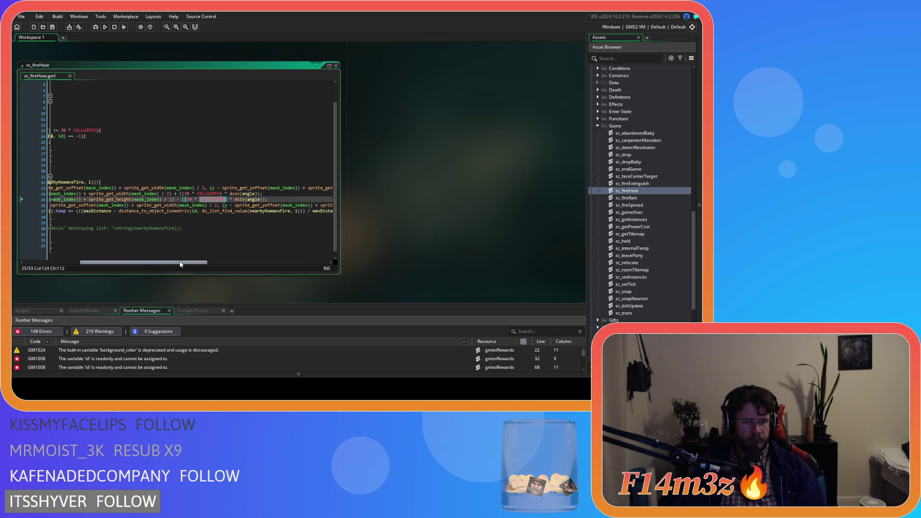
pyautogui.moveTo(181, 265)
pyautogui.mouseDown()
pyautogui.moveTo(159, 263)
pyautogui.moveTo(170, 263)
pyautogui.mouseUp()
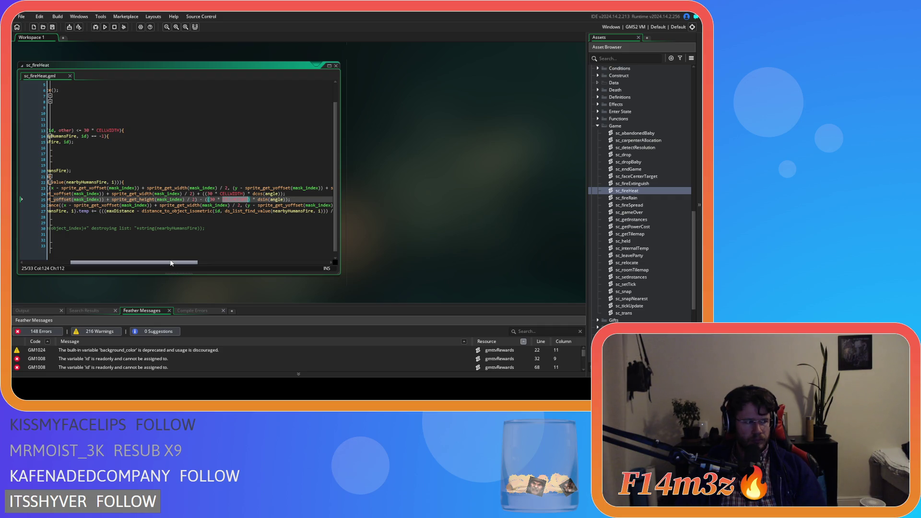
pyautogui.moveTo(170, 263)
pyautogui.mouseDown()
pyautogui.moveTo(123, 259)
pyautogui.moveTo(180, 261)
pyautogui.moveTo(121, 263)
pyautogui.moveTo(137, 266)
pyautogui.mouseUp()
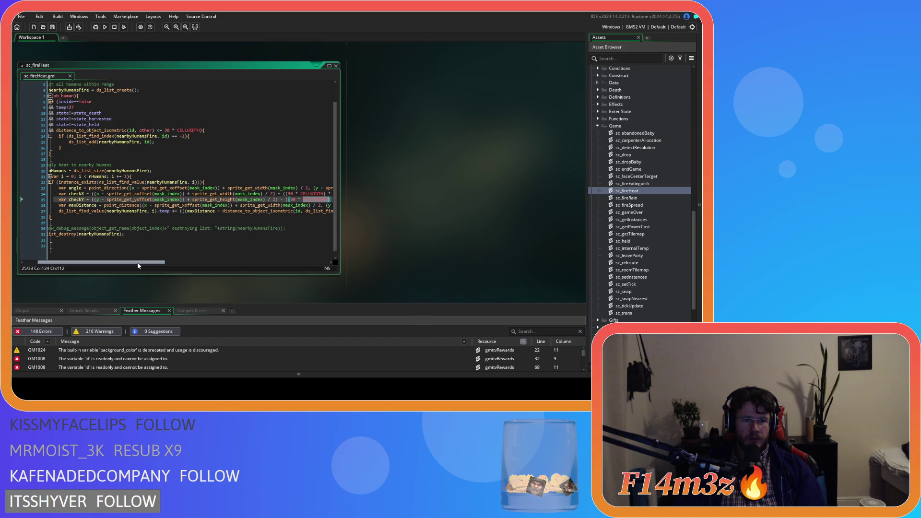
# Make line 26 use point_distance_isometric and subtract the sprite x offset with '-'.
pyautogui.click(140, 206)
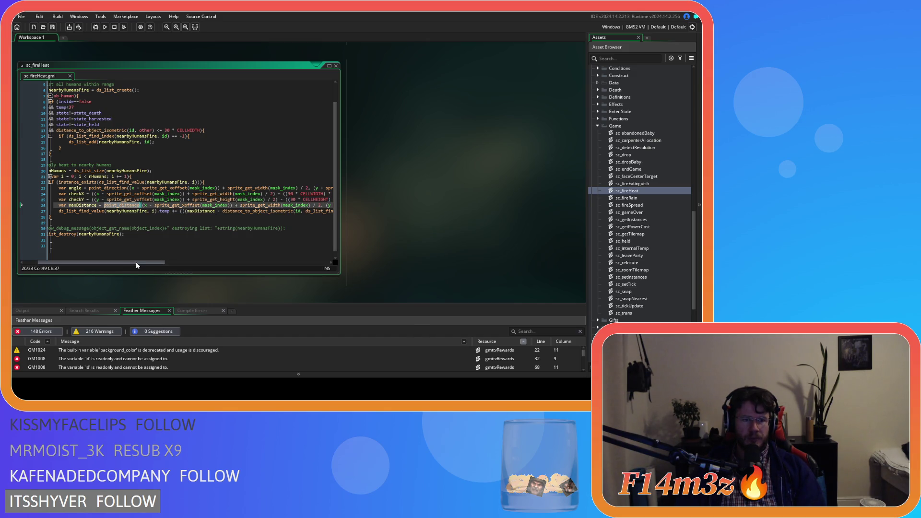
pyautogui.moveTo(136, 261)
pyautogui.mouseDown()
pyautogui.moveTo(262, 266)
pyautogui.moveTo(120, 264)
pyautogui.moveTo(241, 259)
pyautogui.mouseUp()
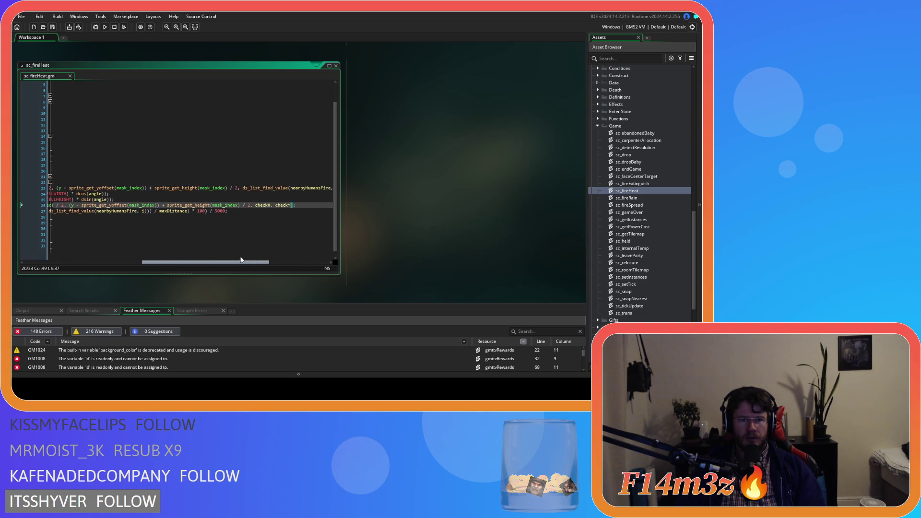
pyautogui.moveTo(241, 260); pyautogui.dragTo(234, 258)
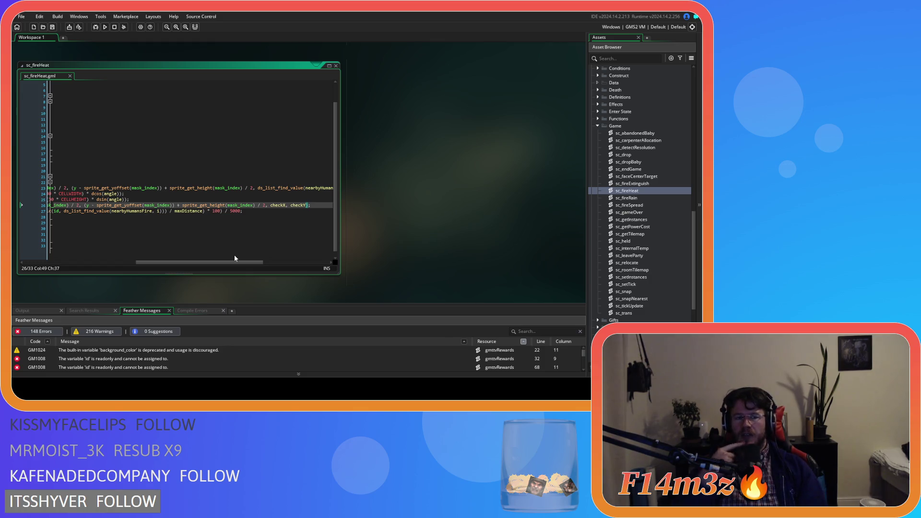
pyautogui.moveTo(235, 261); pyautogui.dragTo(132, 265)
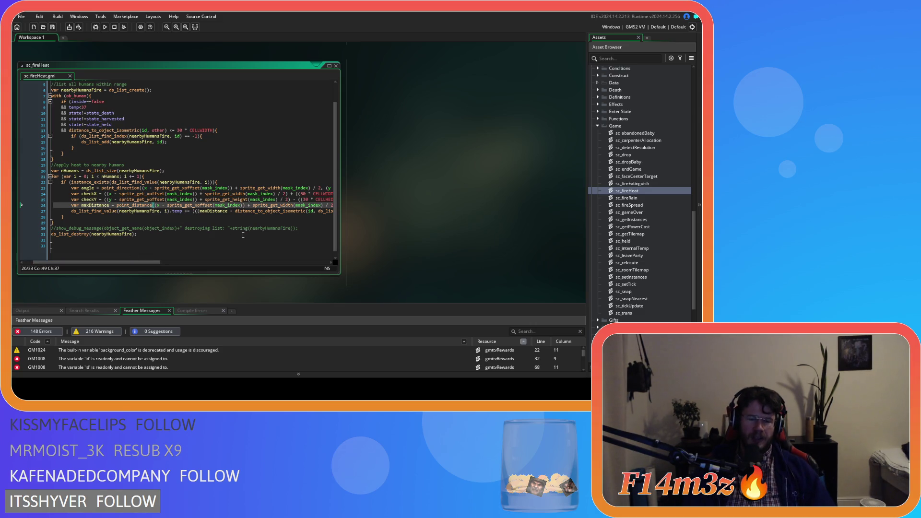
pyautogui.write('_i')
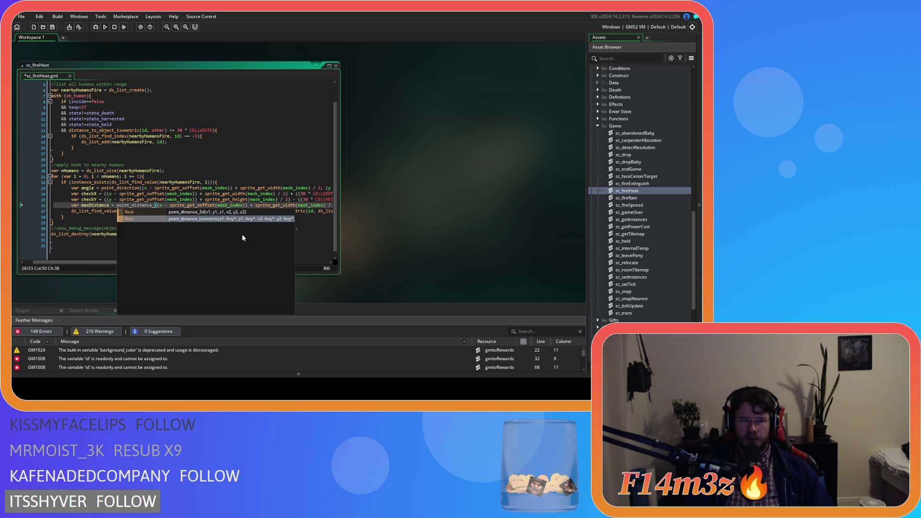
pyautogui.press('Return')
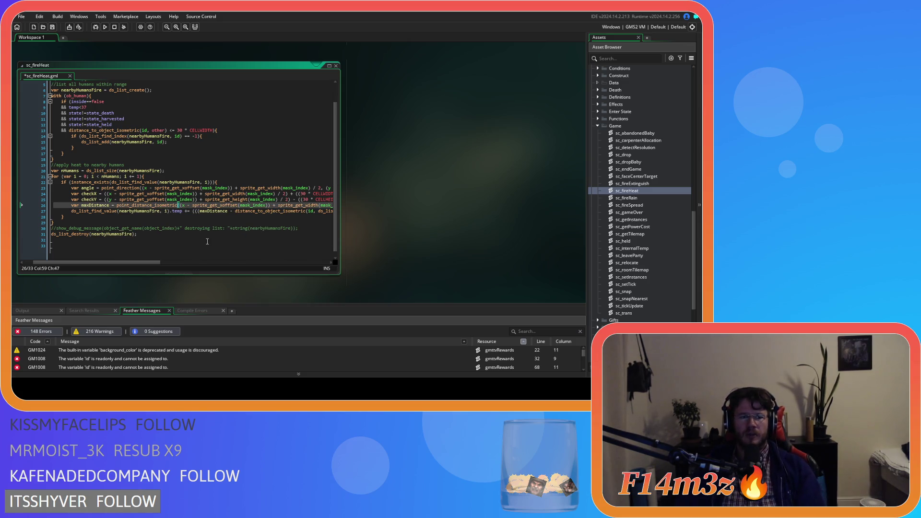
pyautogui.press('Right')
pyautogui.write('-')
# Check the y part of the line 26 distance formula and save sc_fireHeat.
pyautogui.moveTo(148, 264); pyautogui.dragTo(198, 264)
pyautogui.click(172, 206)
pyautogui.click(243, 205)
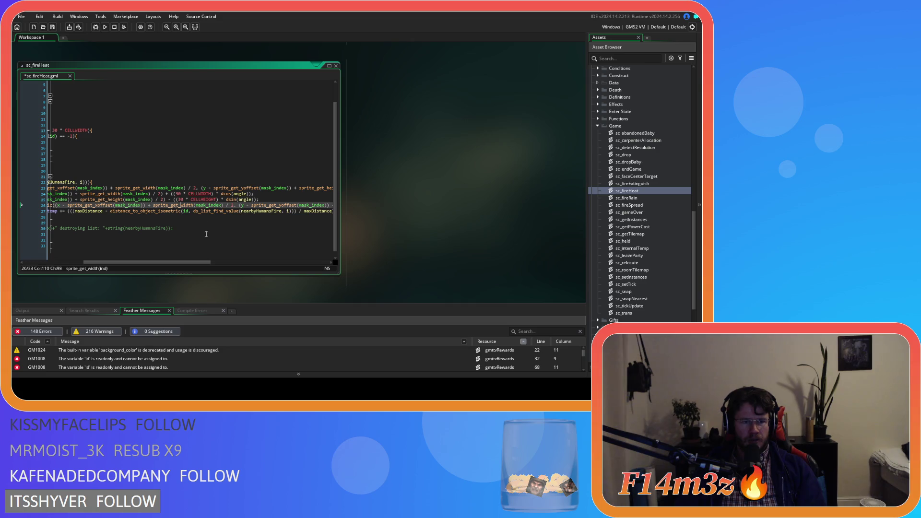
pyautogui.hotkey('ctrl', 's')
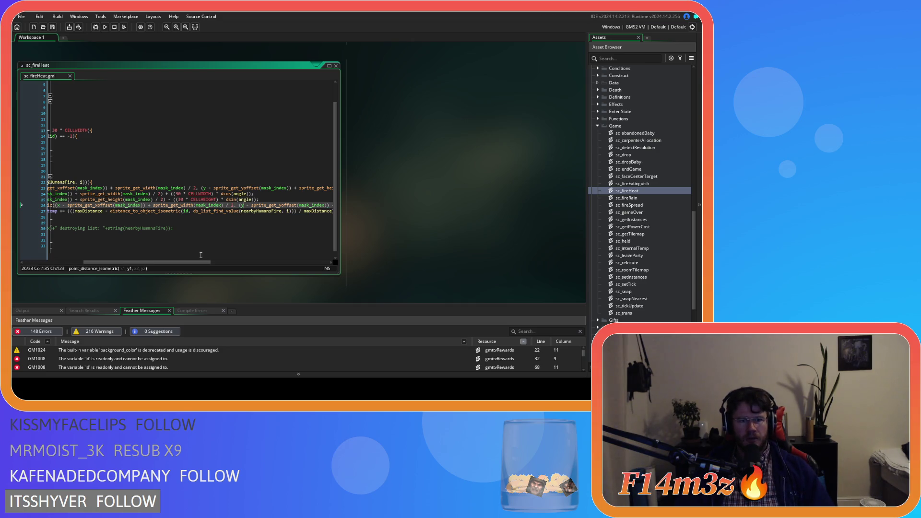
pyautogui.moveTo(186, 264)
pyautogui.mouseDown()
pyautogui.moveTo(164, 263)
pyautogui.moveTo(265, 258)
pyautogui.moveTo(134, 252)
pyautogui.moveTo(176, 248)
pyautogui.moveTo(143, 247)
pyautogui.mouseUp()
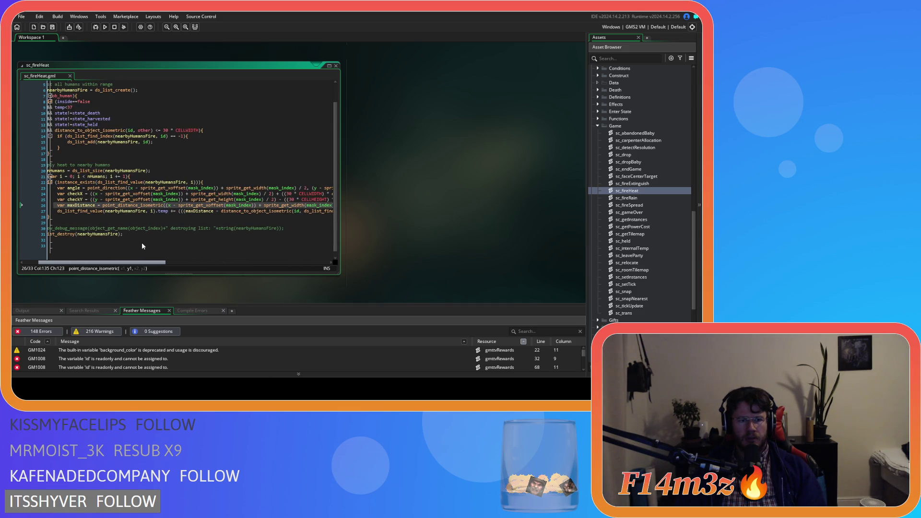
pyautogui.moveTo(142, 246); pyautogui.dragTo(240, 247)
pyautogui.click(256, 212)
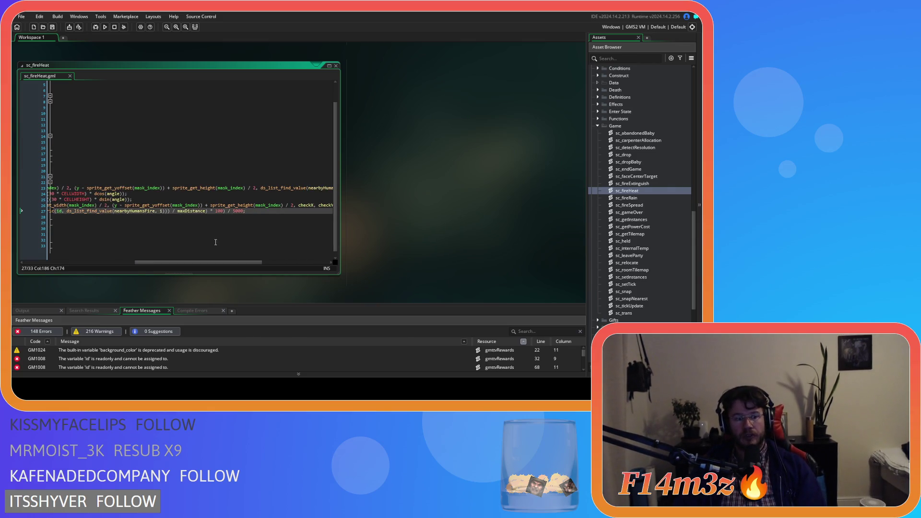
pyautogui.moveTo(203, 263)
pyautogui.mouseDown()
pyautogui.moveTo(132, 266)
pyautogui.moveTo(191, 259)
pyautogui.moveTo(70, 248)
pyautogui.moveTo(177, 264)
pyautogui.moveTo(117, 264)
pyautogui.moveTo(218, 266)
pyautogui.moveTo(153, 263)
pyautogui.moveTo(167, 263)
pyautogui.mouseUp()
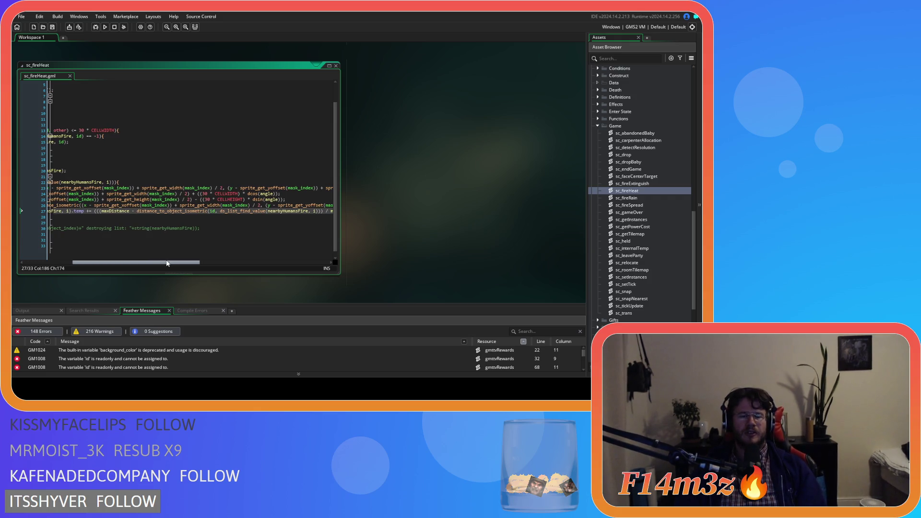
pyautogui.moveTo(167, 263); pyautogui.dragTo(174, 262)
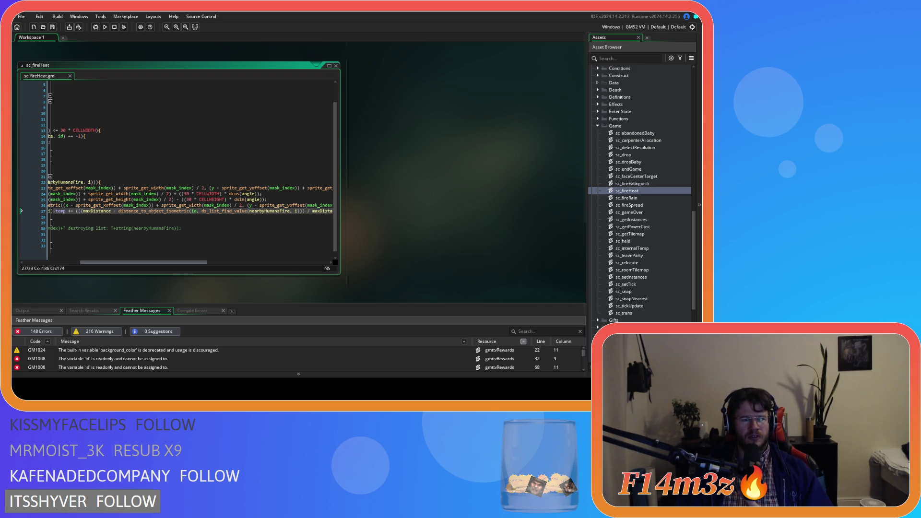
pyautogui.hscroll(5, 185, 264)
pyautogui.moveTo(190, 263)
pyautogui.mouseDown()
pyautogui.moveTo(131, 263)
pyautogui.moveTo(209, 264)
pyautogui.mouseUp()
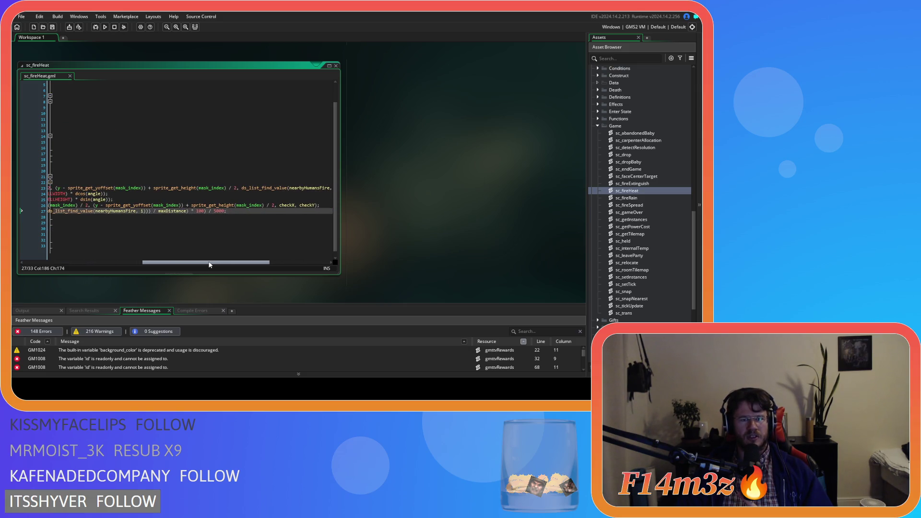
pyautogui.moveTo(209, 264)
pyautogui.mouseDown()
pyautogui.moveTo(150, 258)
pyautogui.moveTo(199, 260)
pyautogui.mouseUp()
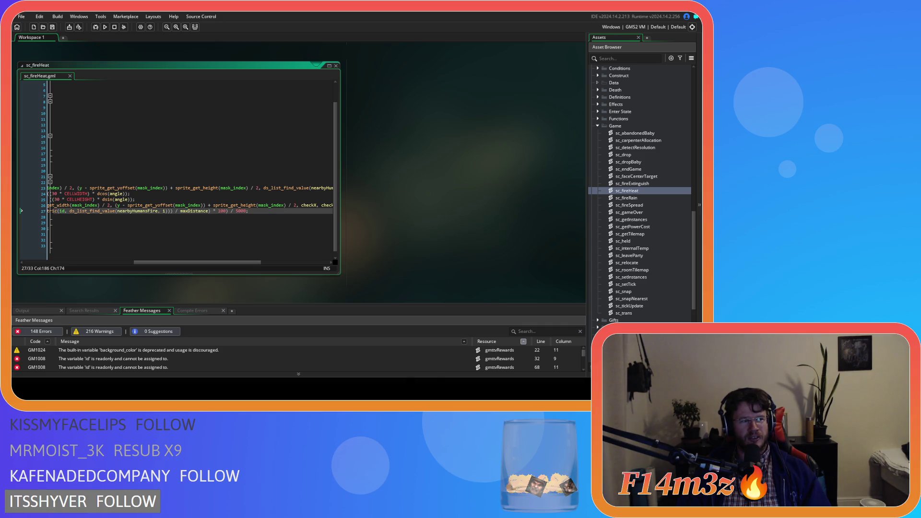
pyautogui.hscroll(-5, 137, 238)
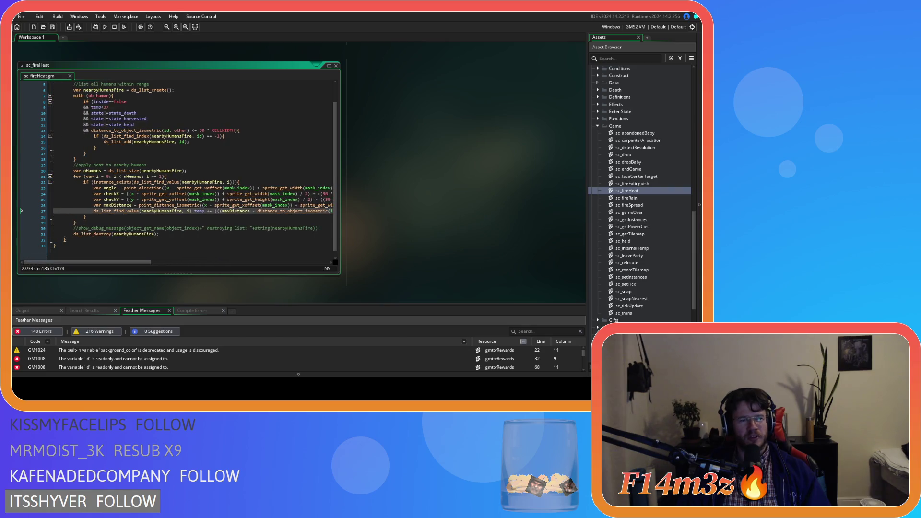
pyautogui.click(178, 231)
pyautogui.scroll(1, 178, 230)
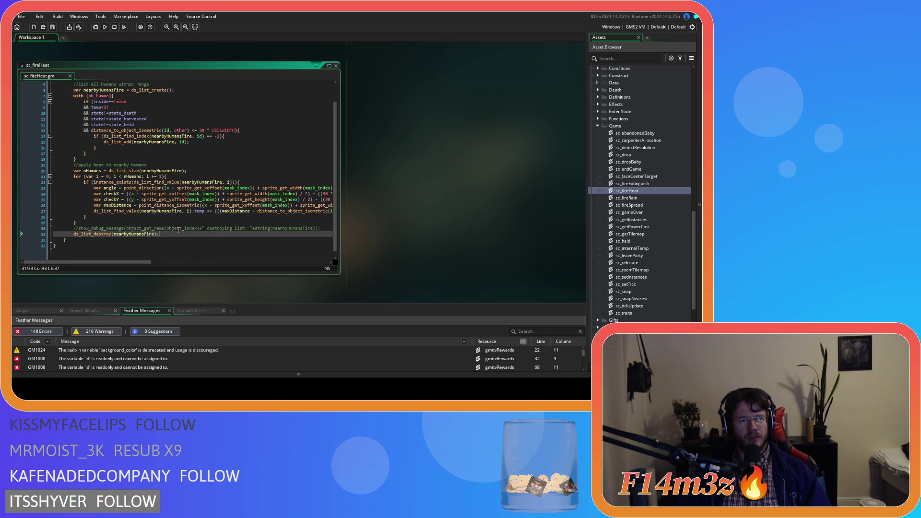
pyautogui.scroll(2, 215, 222)
pyautogui.scroll(10, 646, 204)
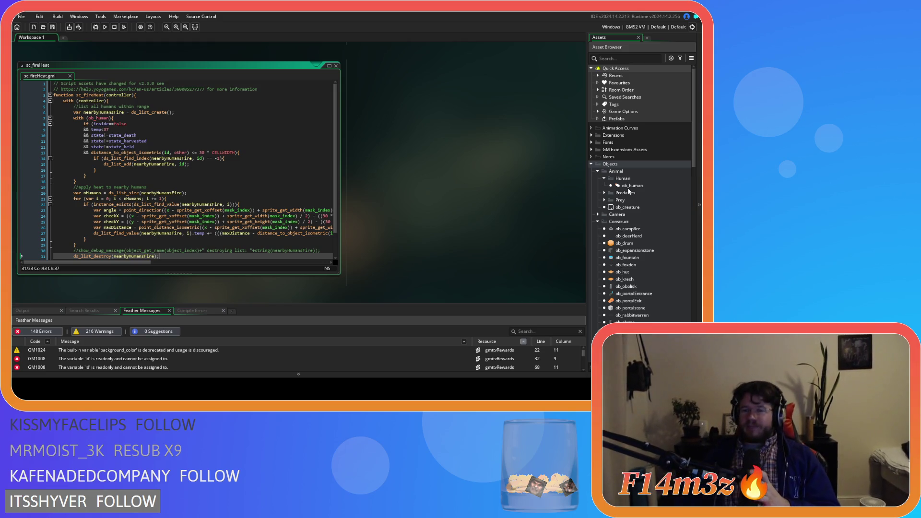
pyautogui.click(632, 186)
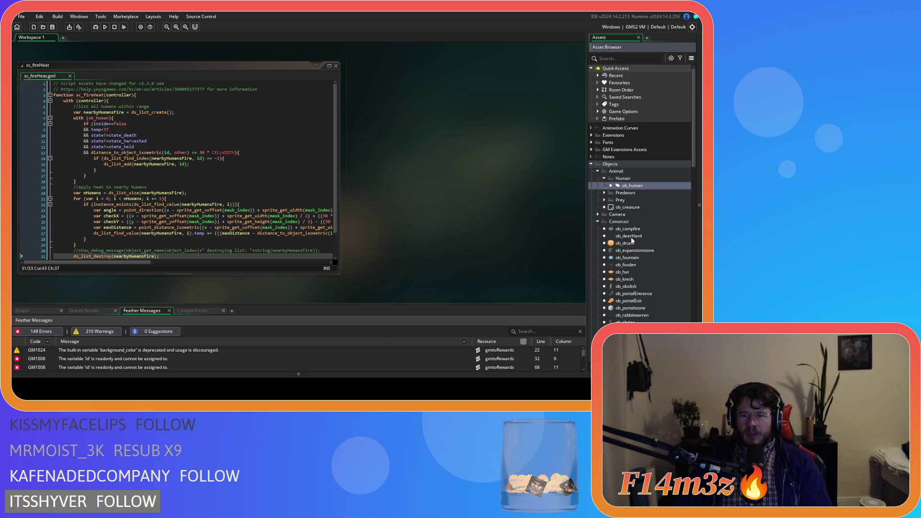
pyautogui.scroll(-5, 632, 237)
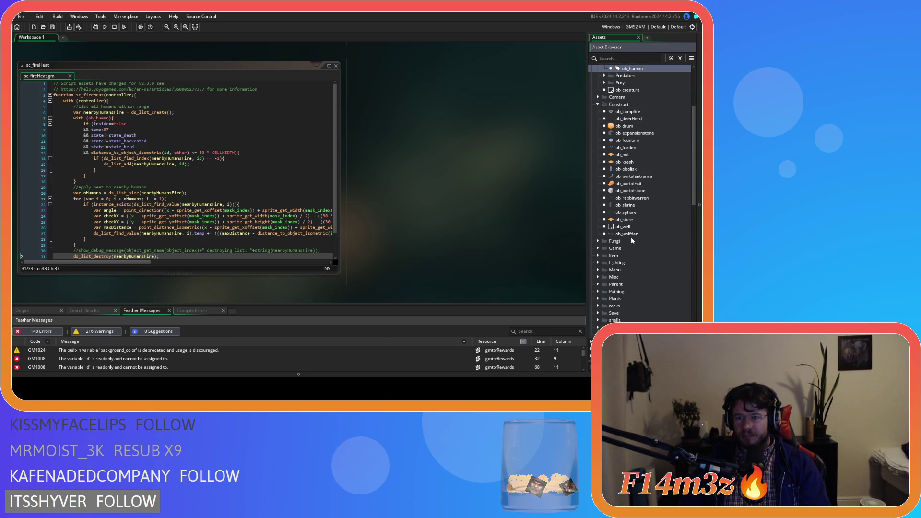
pyautogui.scroll(-10, 632, 239)
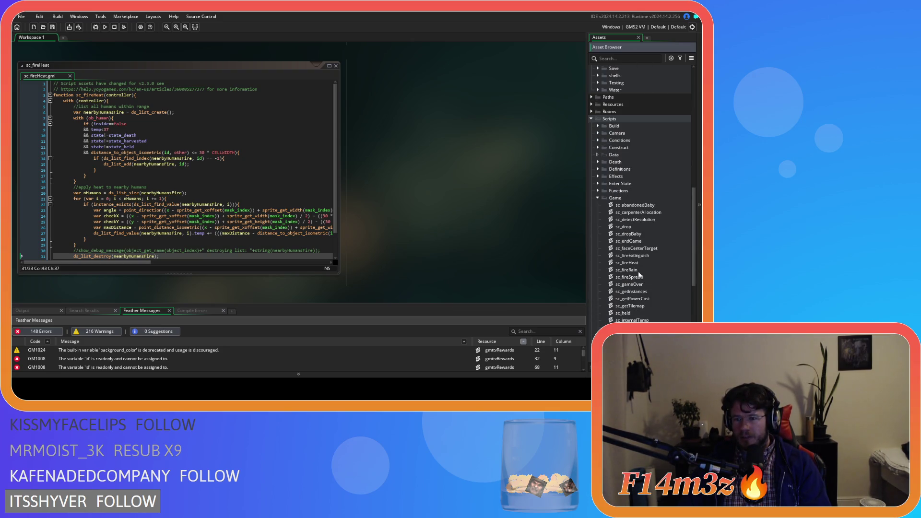
pyautogui.scroll(-3, 638, 274)
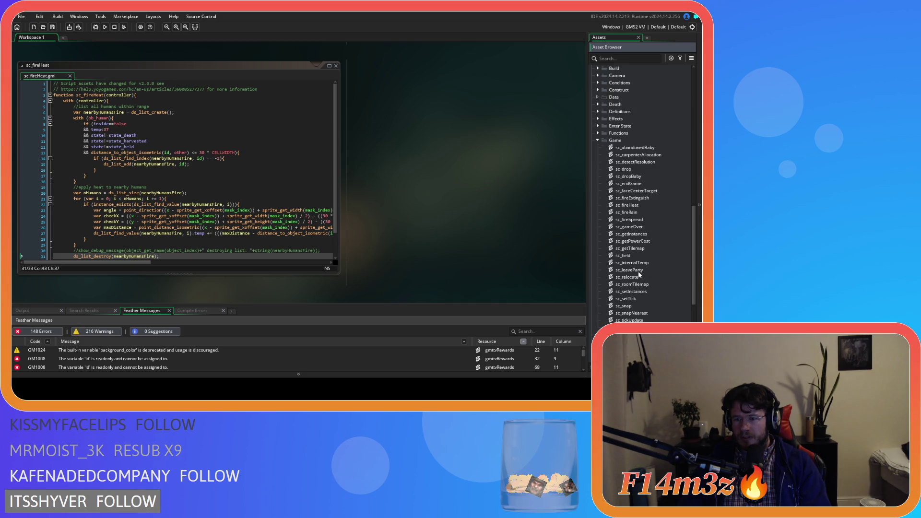
pyautogui.scroll(12, 638, 275)
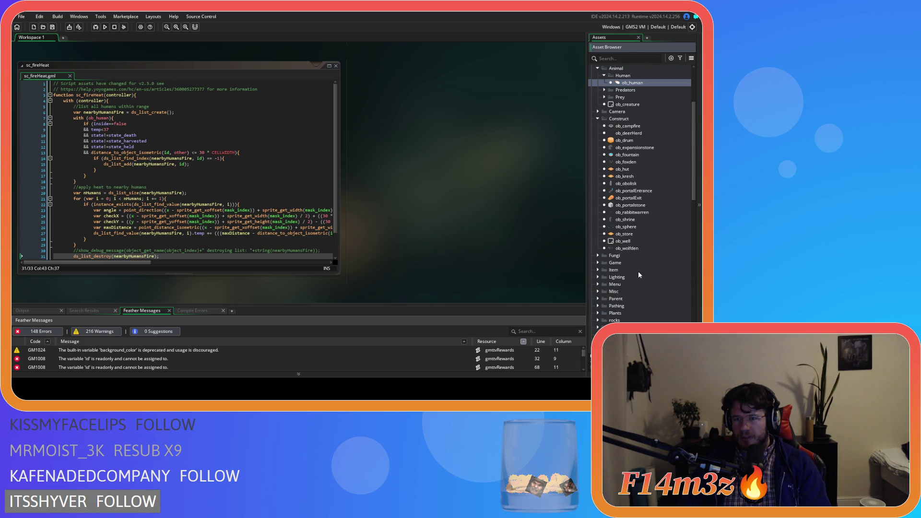
pyautogui.doubleClick(628, 126)
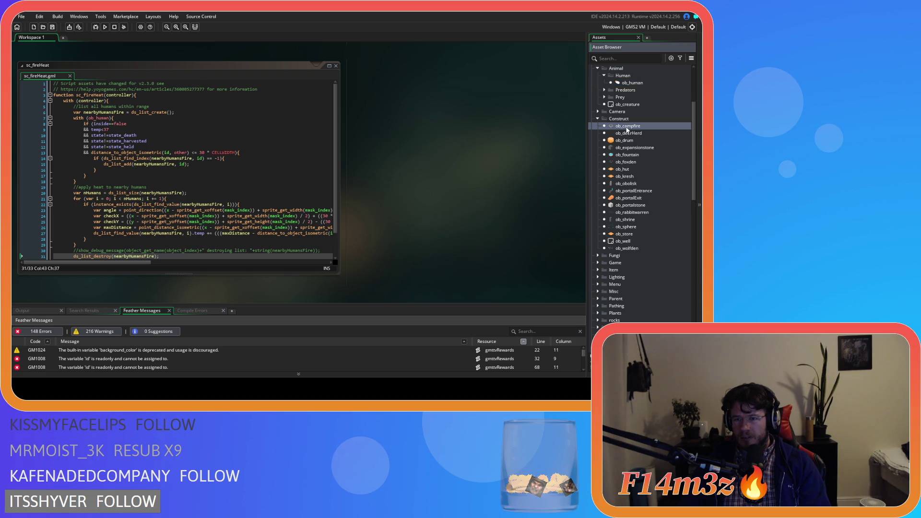
# In ob_campfire's Step event, select the sc_fireHeat(id) call and jump to its script definition with F12.
pyautogui.doubleClick(157, 83)
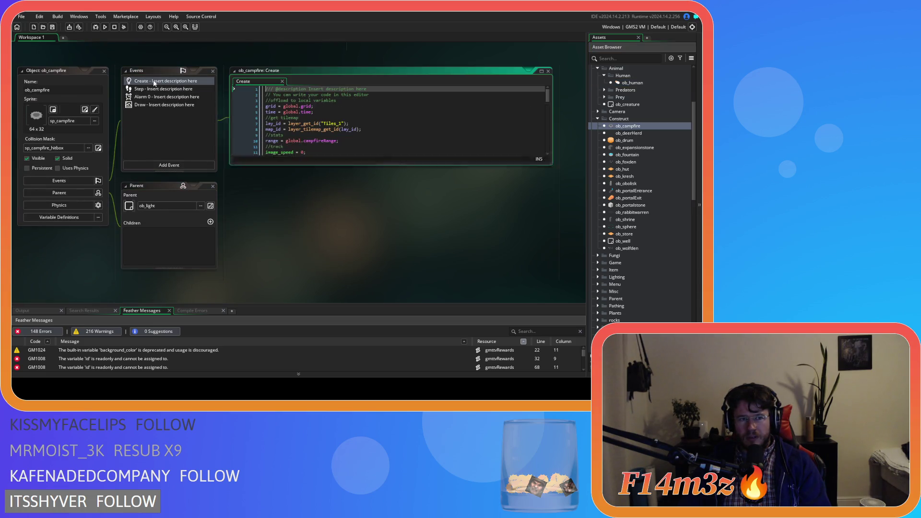
pyautogui.doubleClick(155, 89)
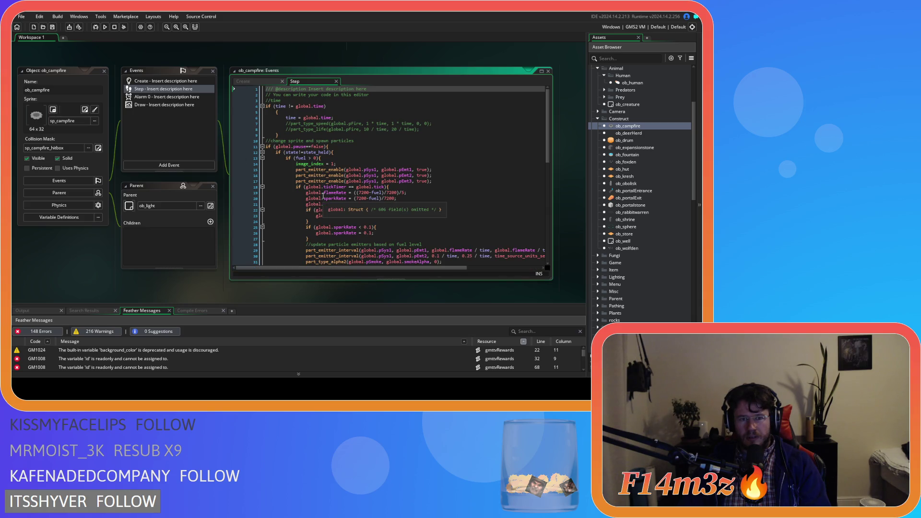
pyautogui.scroll(-6, 323, 196)
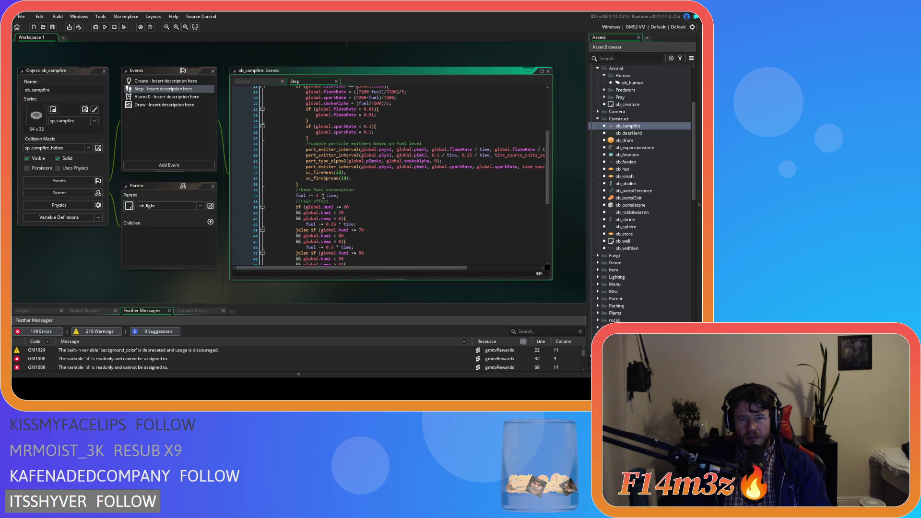
pyautogui.click(339, 172)
pyautogui.scroll(3, 343, 173)
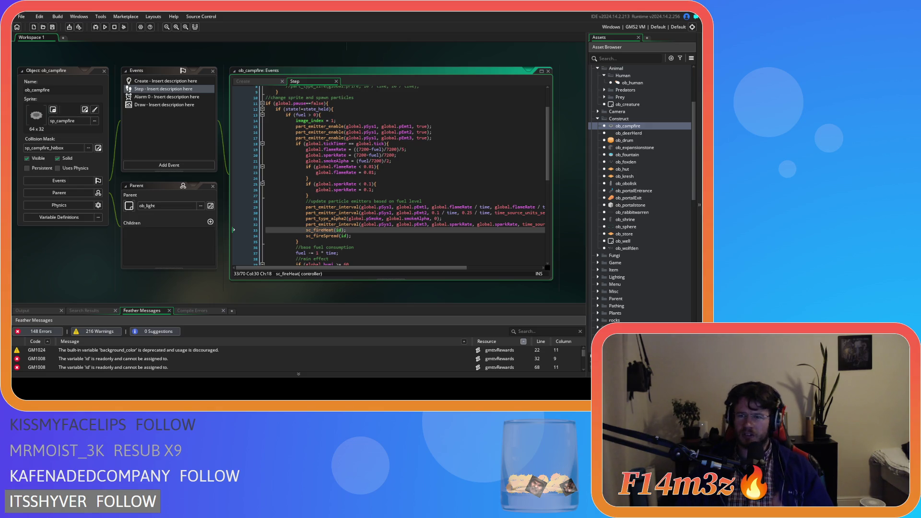
pyautogui.press('F12')
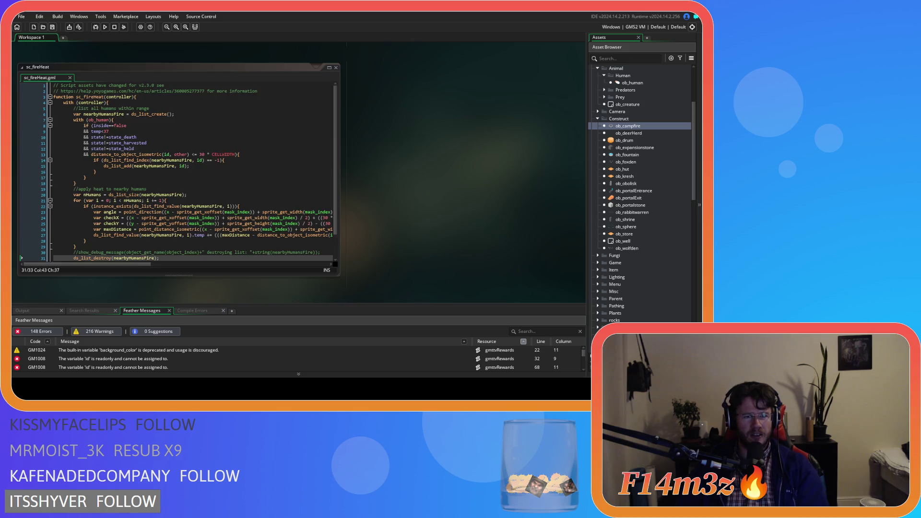
# Open the ob_human object and view its Create event setting grid, tilemap, tick counters, gender and hp.
pyautogui.hotkey('ctrl', 'Tab')
pyautogui.scroll(2, 212, 233)
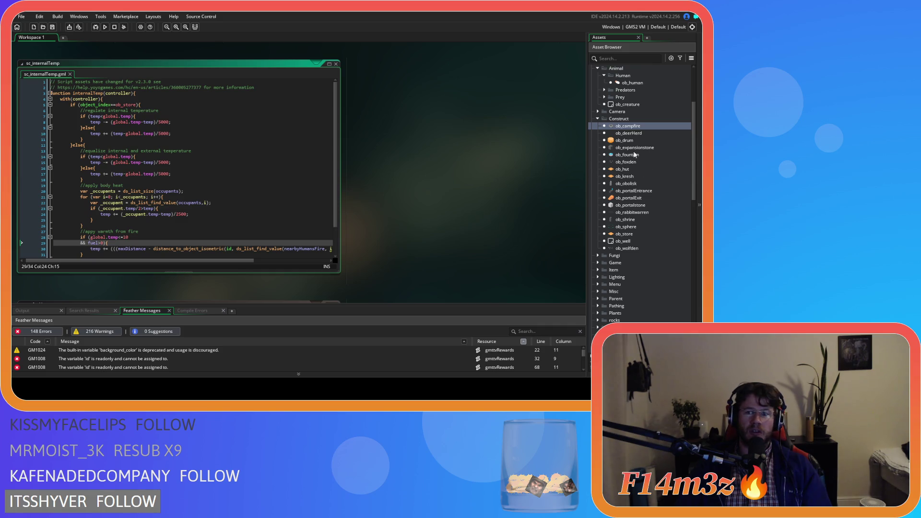
pyautogui.scroll(3, 636, 192)
pyautogui.doubleClick(625, 278)
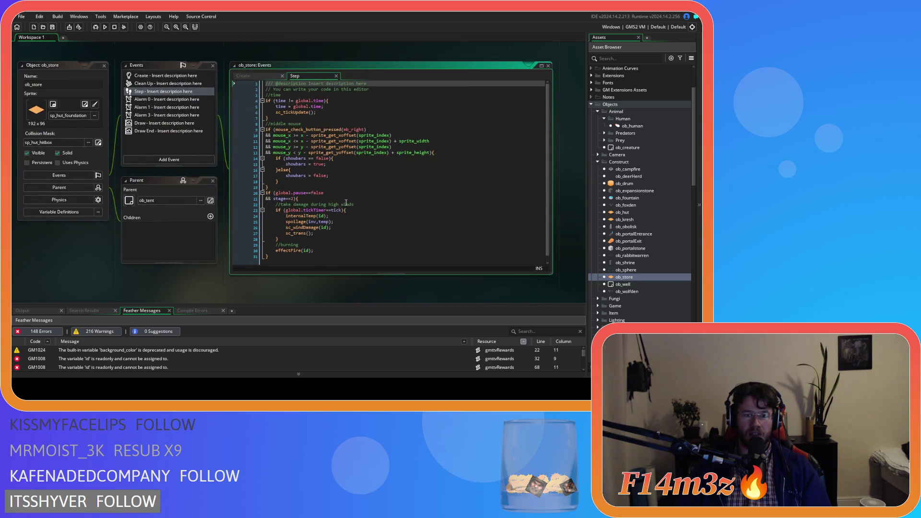
pyautogui.scroll(6, 100, 249)
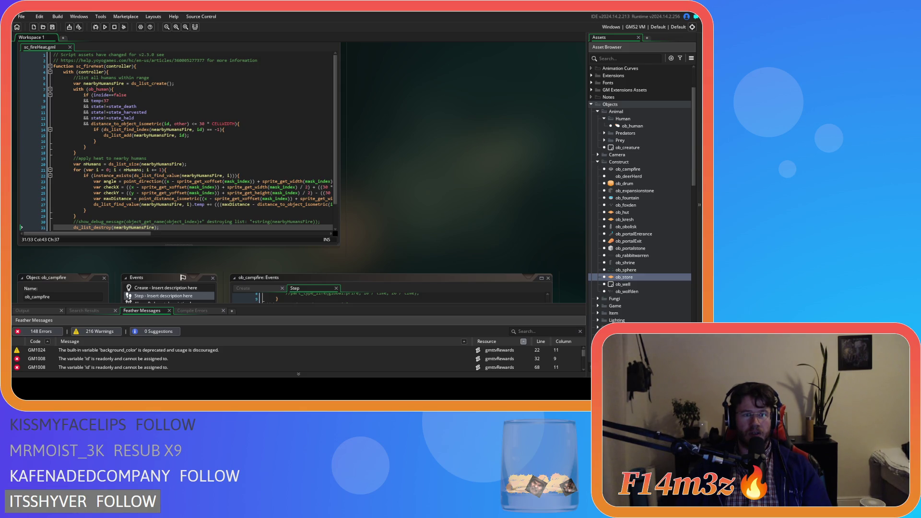
pyautogui.doubleClick(651, 123)
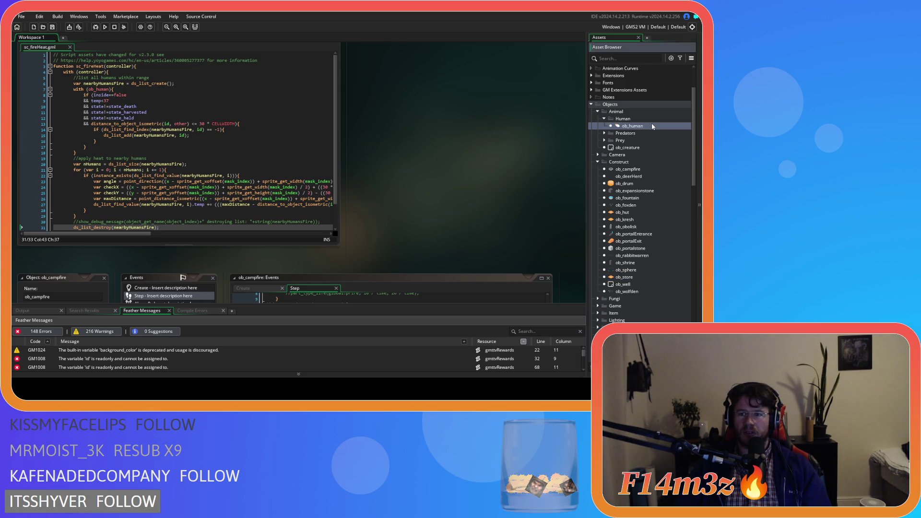
pyautogui.click(265, 76)
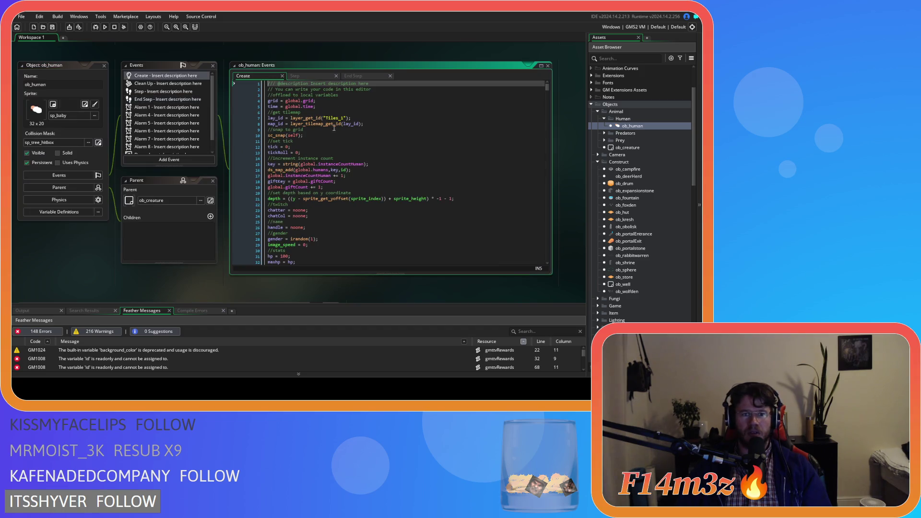
# Scroll ob_human's Step event to the block moving temp toward global.temp by a /20000 fraction.
pyautogui.scroll(-7, 342, 157)
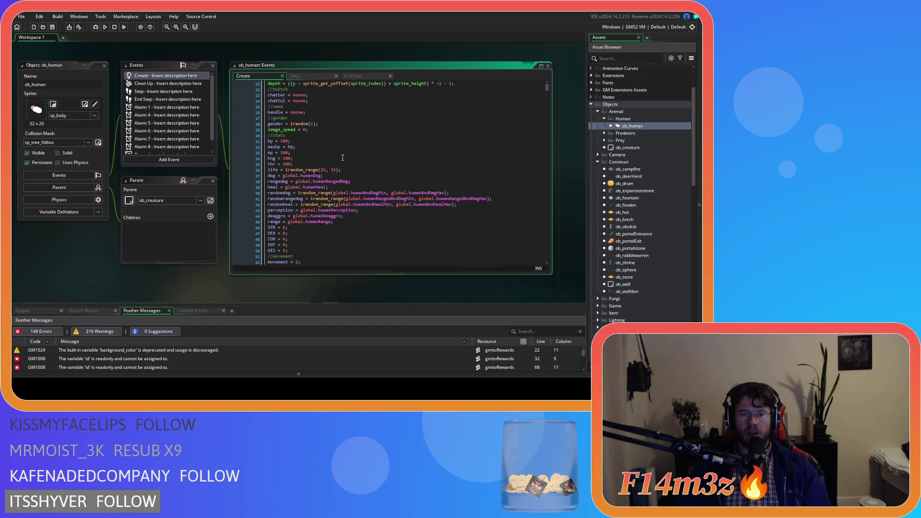
pyautogui.click(319, 76)
pyautogui.scroll(10, 381, 170)
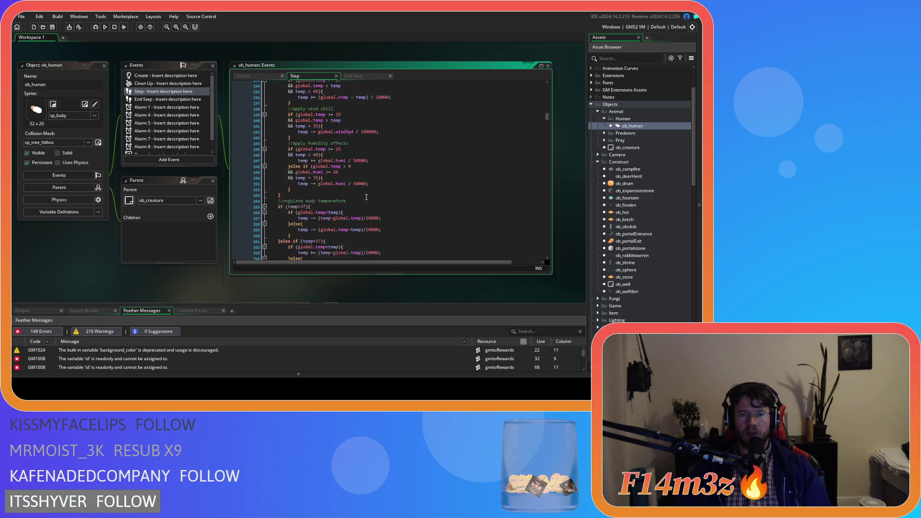
pyautogui.scroll(-12, 368, 200)
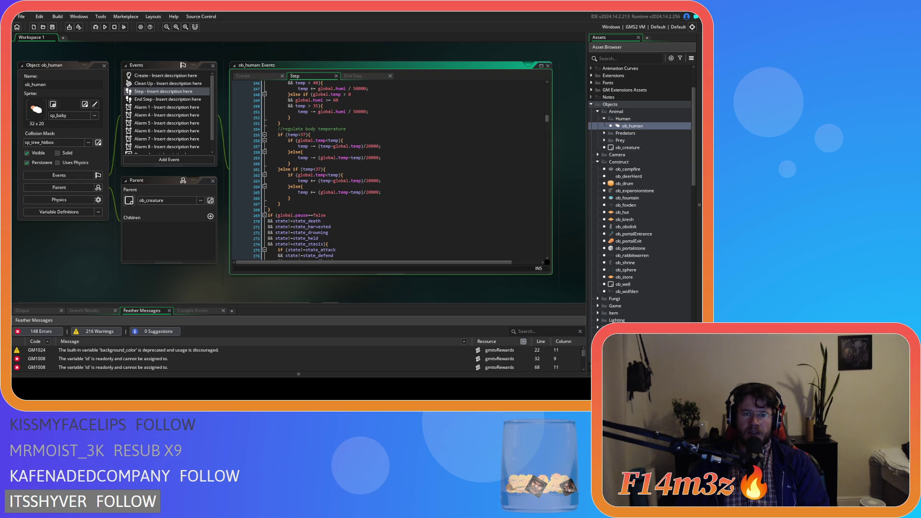
pyautogui.scroll(-15, 641, 192)
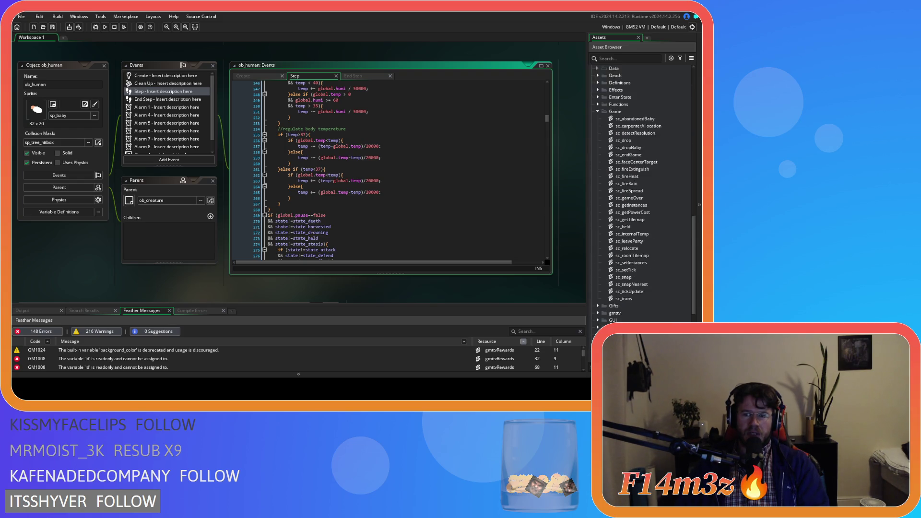
pyautogui.scroll(2, 641, 192)
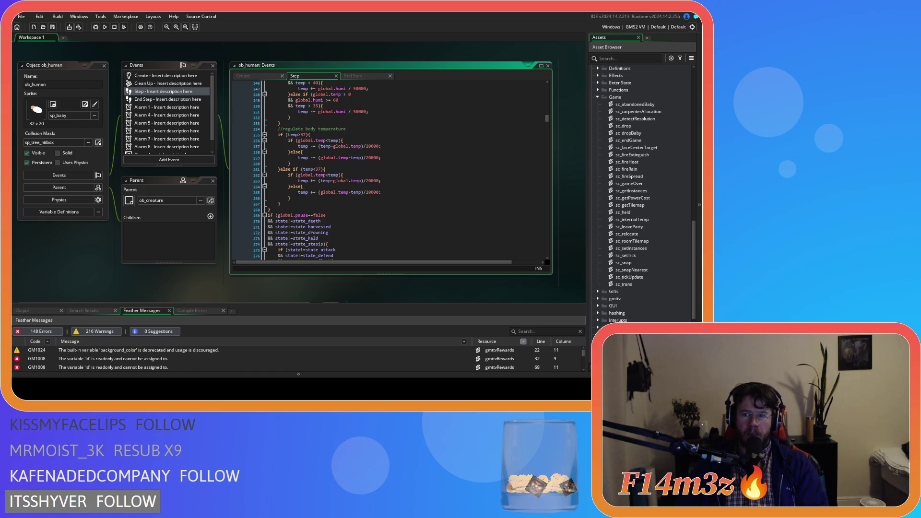
# Reopen sc_fireHeat and select through the line 27 heat formula to read it.
pyautogui.doubleClick(627, 162)
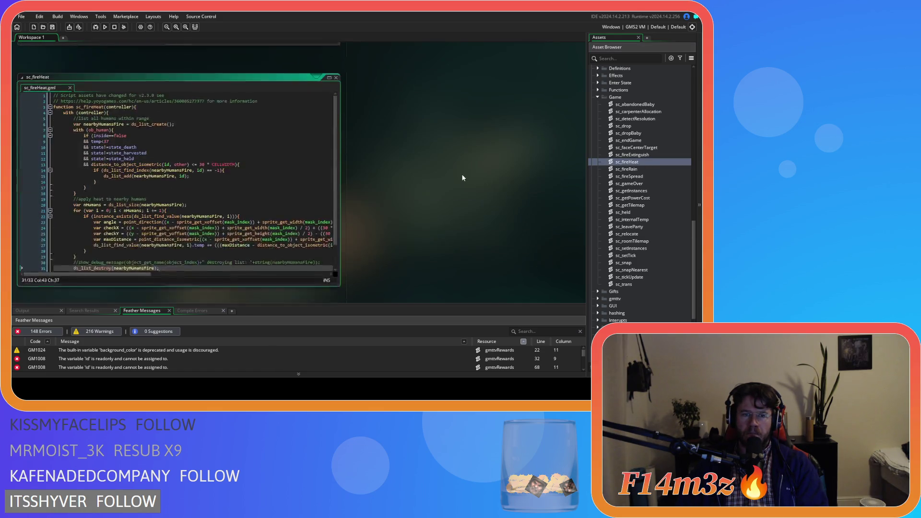
pyautogui.moveTo(140, 262); pyautogui.dragTo(263, 265)
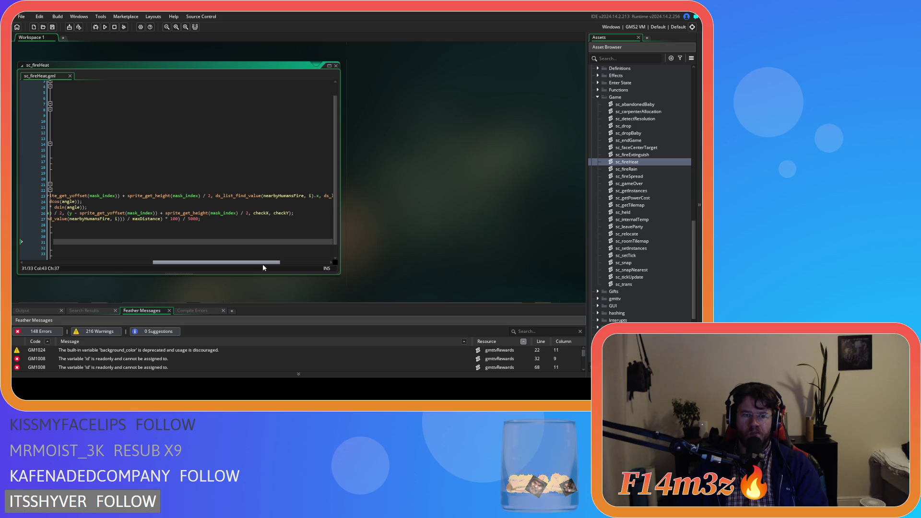
pyautogui.click(42, 221)
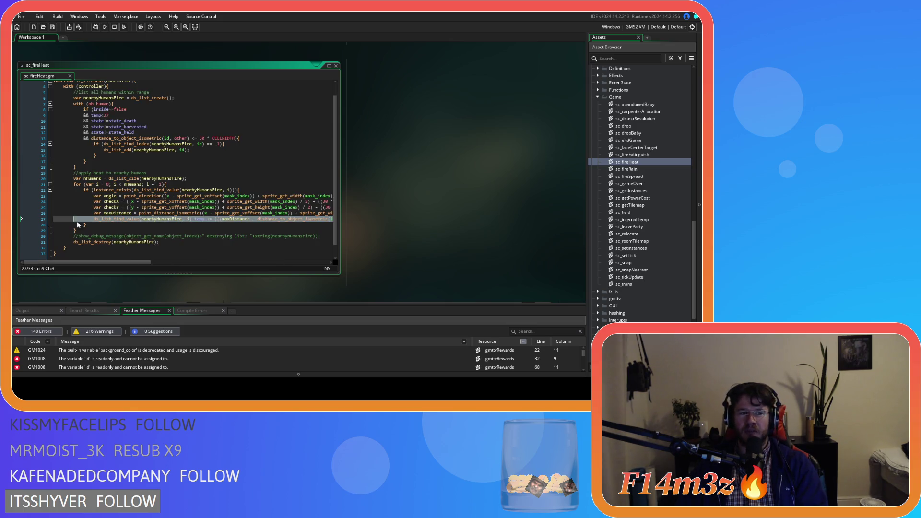
pyautogui.press('End')
pyautogui.click(182, 220)
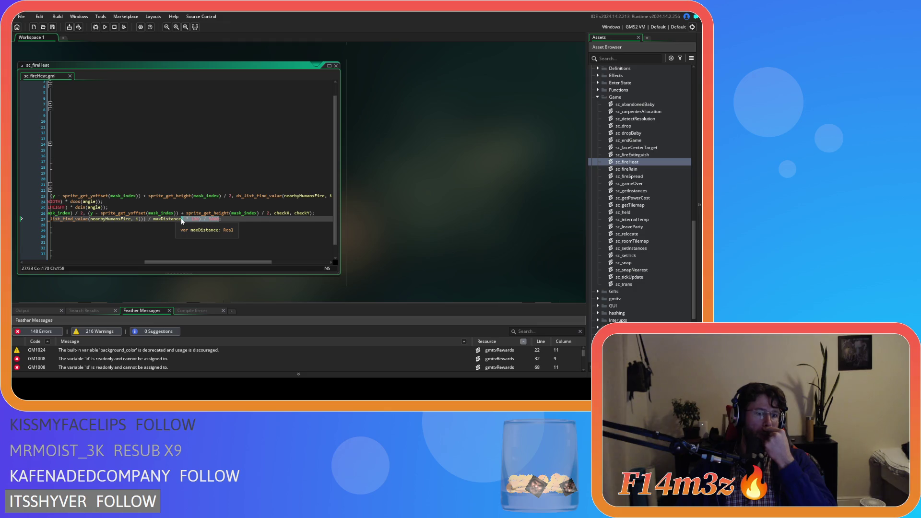
pyautogui.moveTo(182, 219)
pyautogui.mouseDown()
pyautogui.moveTo(155, 231)
pyautogui.moveTo(359, 222)
pyautogui.mouseUp()
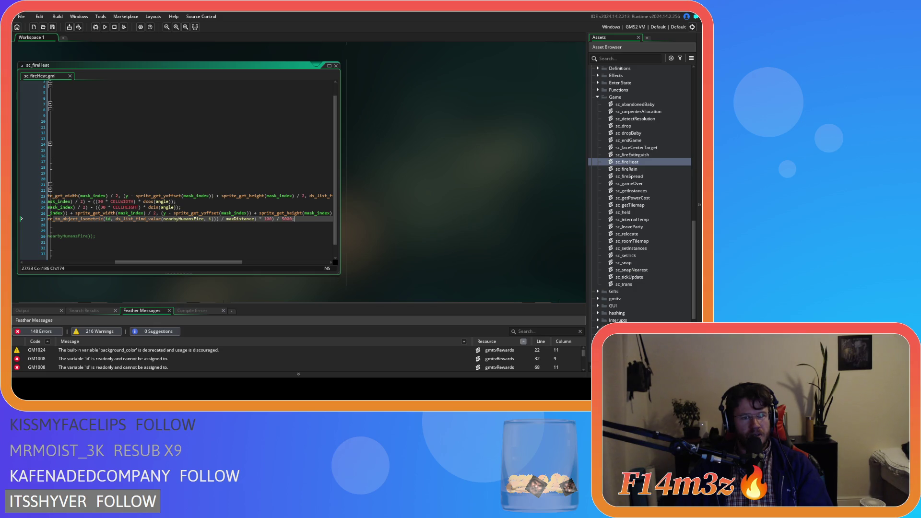
pyautogui.moveTo(157, 262)
pyautogui.mouseDown()
pyautogui.moveTo(96, 262)
pyautogui.moveTo(176, 260)
pyautogui.moveTo(93, 257)
pyautogui.moveTo(177, 249)
pyautogui.moveTo(99, 253)
pyautogui.moveTo(162, 250)
pyautogui.moveTo(116, 246)
pyautogui.mouseUp()
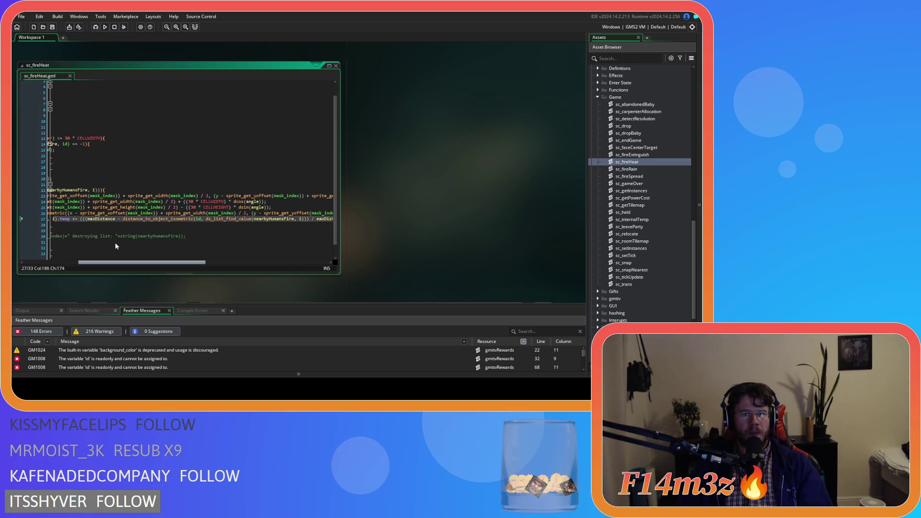
pyautogui.moveTo(116, 246)
pyautogui.mouseDown()
pyautogui.moveTo(126, 246)
pyautogui.moveTo(97, 247)
pyautogui.moveTo(131, 240)
pyautogui.moveTo(47, 247)
pyautogui.moveTo(122, 246)
pyautogui.moveTo(114, 243)
pyautogui.moveTo(120, 263)
pyautogui.moveTo(86, 263)
pyautogui.mouseUp()
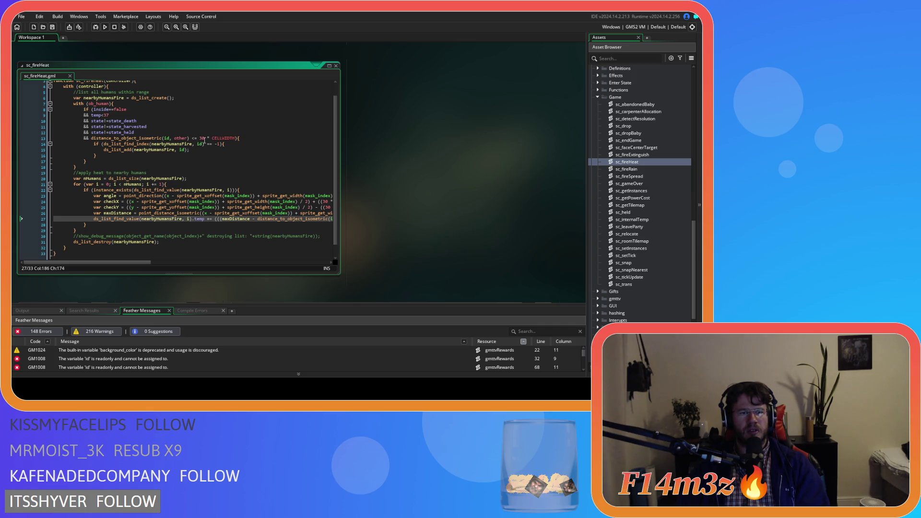
pyautogui.moveTo(143, 139)
pyautogui.scroll(-1, 185, 211)
pyautogui.moveTo(128, 263)
pyautogui.mouseDown()
pyautogui.moveTo(159, 263)
pyautogui.moveTo(127, 263)
pyautogui.mouseUp()
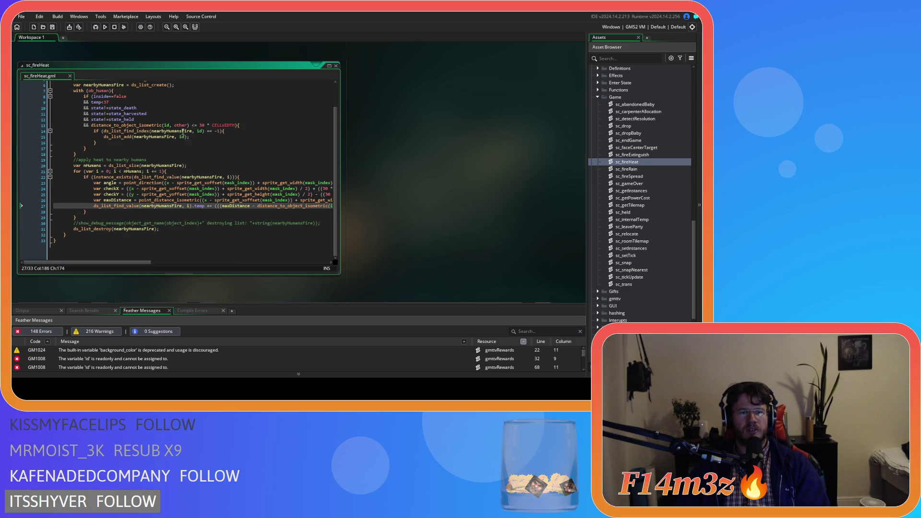
pyautogui.moveTo(141, 264)
pyautogui.mouseDown()
pyautogui.moveTo(267, 264)
pyautogui.moveTo(150, 267)
pyautogui.moveTo(251, 263)
pyautogui.mouseUp()
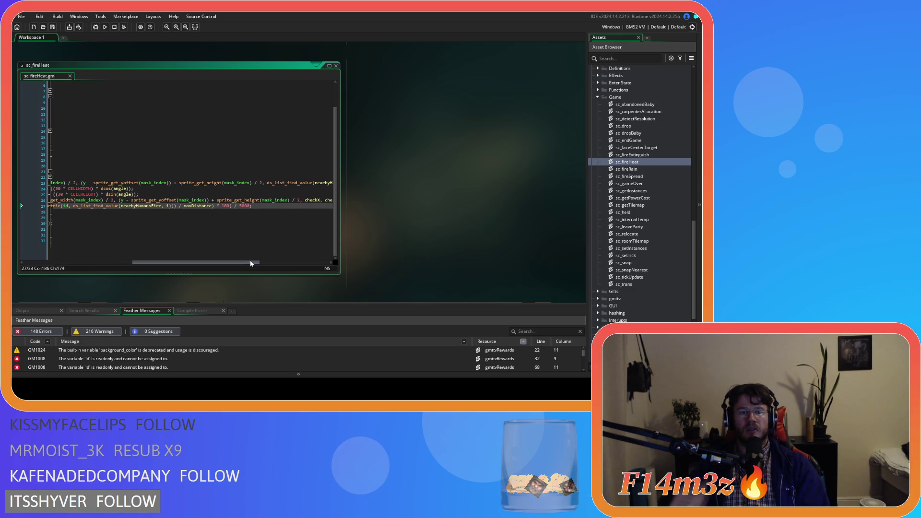
pyautogui.moveTo(211, 263); pyautogui.dragTo(148, 265)
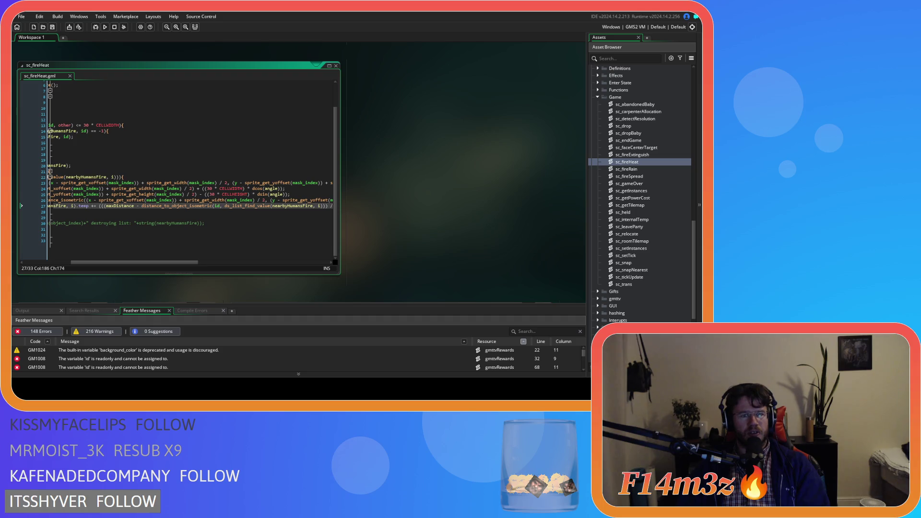
pyautogui.hscroll(-3, 156, 263)
pyautogui.hscroll(-5, 160, 265)
pyautogui.hscroll(5, 144, 271)
pyautogui.moveTo(169, 270)
pyautogui.mouseDown()
pyautogui.moveTo(261, 268)
pyautogui.moveTo(137, 270)
pyautogui.moveTo(197, 267)
pyautogui.mouseUp()
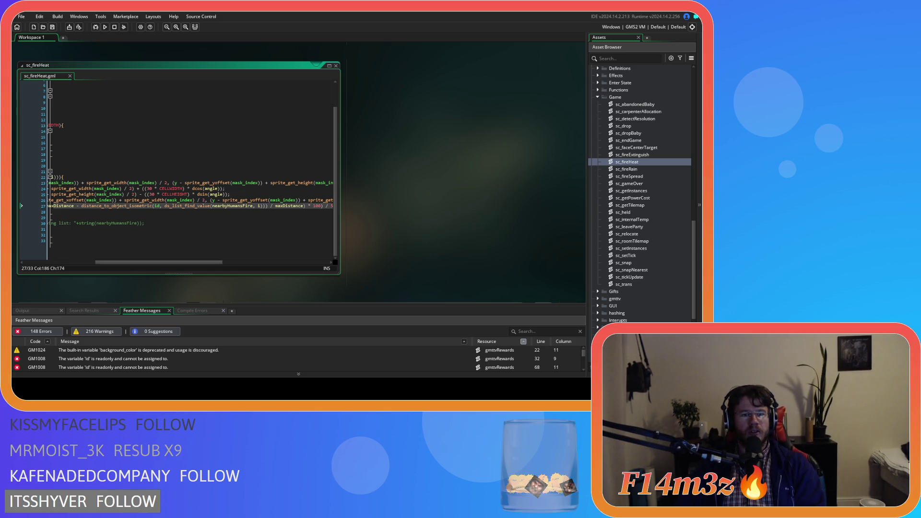
pyautogui.moveTo(190, 263); pyautogui.dragTo(230, 264)
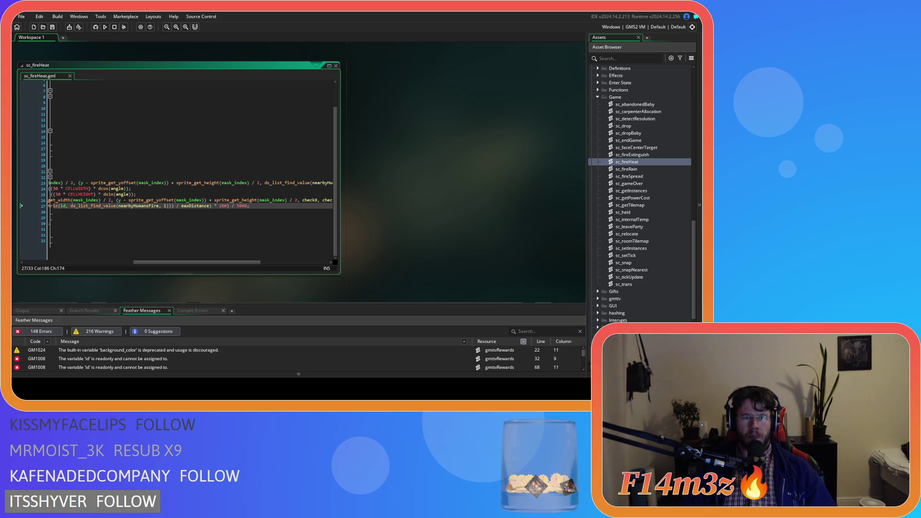
pyautogui.moveTo(144, 263)
pyautogui.mouseDown()
pyautogui.moveTo(46, 264)
pyautogui.moveTo(145, 260)
pyautogui.mouseUp()
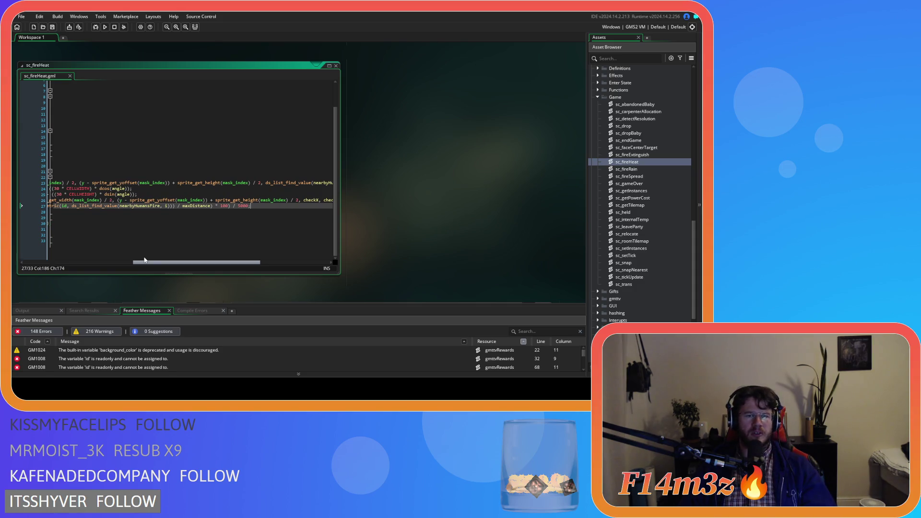
pyautogui.moveTo(145, 261)
pyautogui.mouseDown()
pyautogui.moveTo(53, 257)
pyautogui.moveTo(101, 255)
pyautogui.mouseUp()
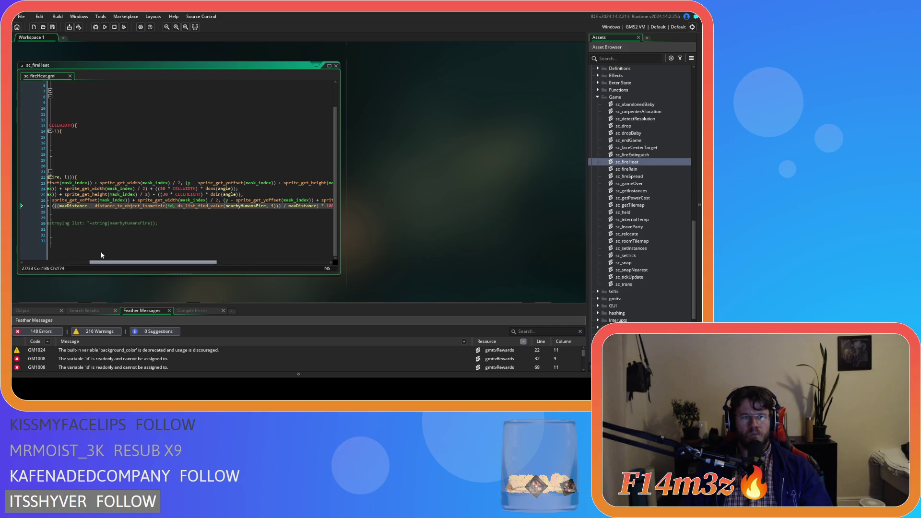
pyautogui.click(285, 206)
# Delete the surplus ')' on line 27, leaving ((maxDistance - distance) / maxDistance * 100) / 5000.
pyautogui.press('BackSpace')
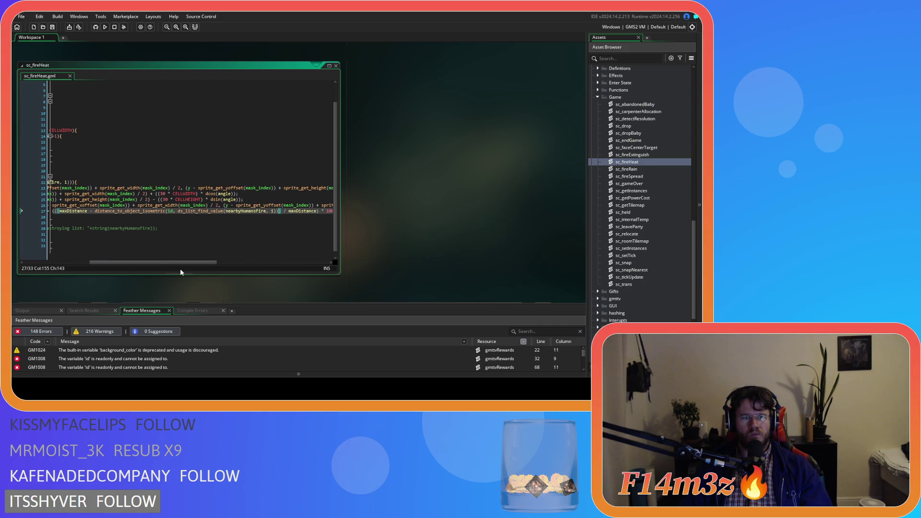
pyautogui.moveTo(161, 263)
pyautogui.mouseDown()
pyautogui.moveTo(97, 266)
pyautogui.moveTo(156, 266)
pyautogui.mouseUp()
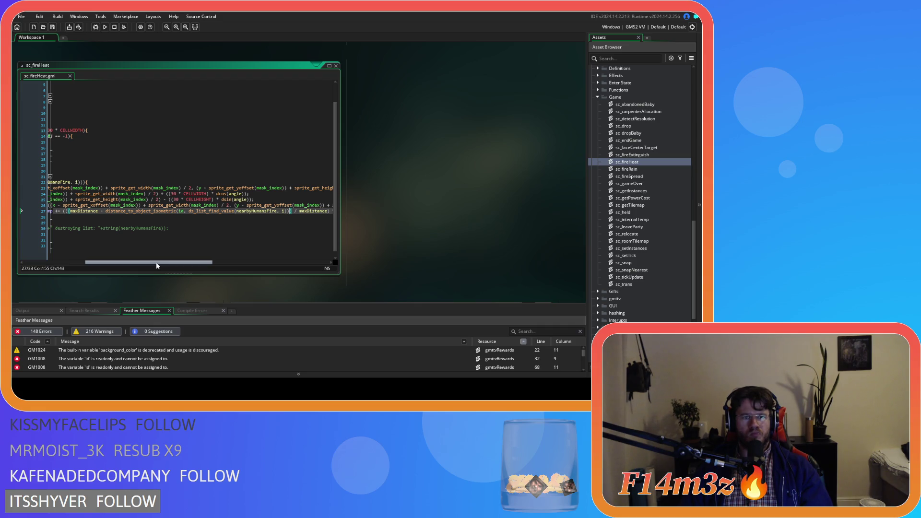
pyautogui.moveTo(157, 266)
pyautogui.mouseDown()
pyautogui.moveTo(129, 263)
pyautogui.moveTo(304, 267)
pyautogui.moveTo(84, 265)
pyautogui.mouseUp()
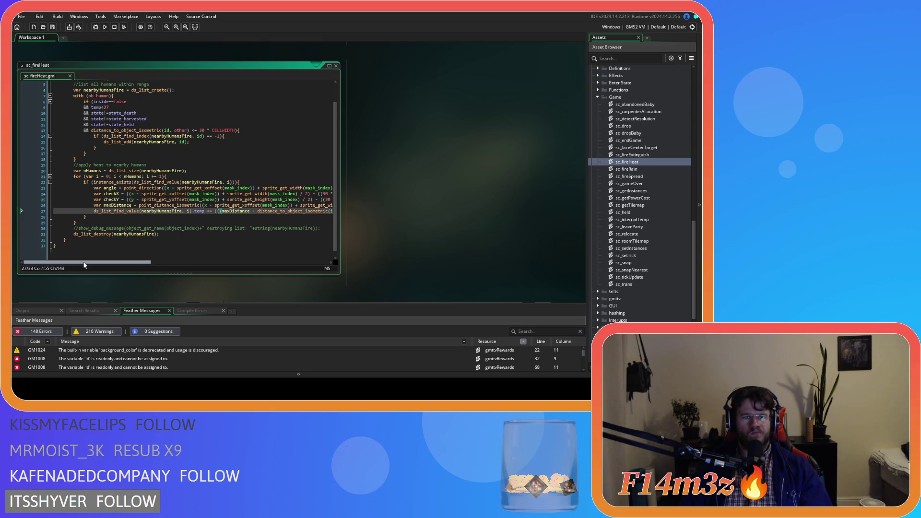
pyautogui.moveTo(84, 264); pyautogui.dragTo(200, 264)
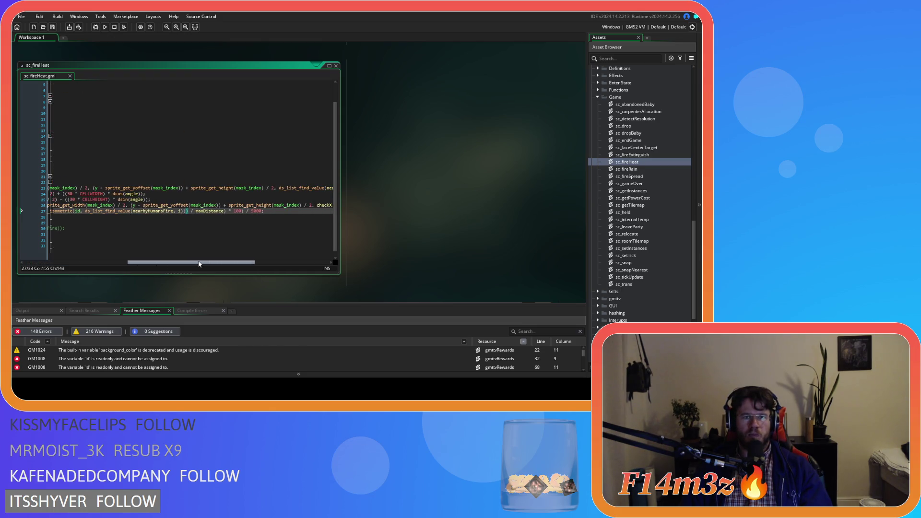
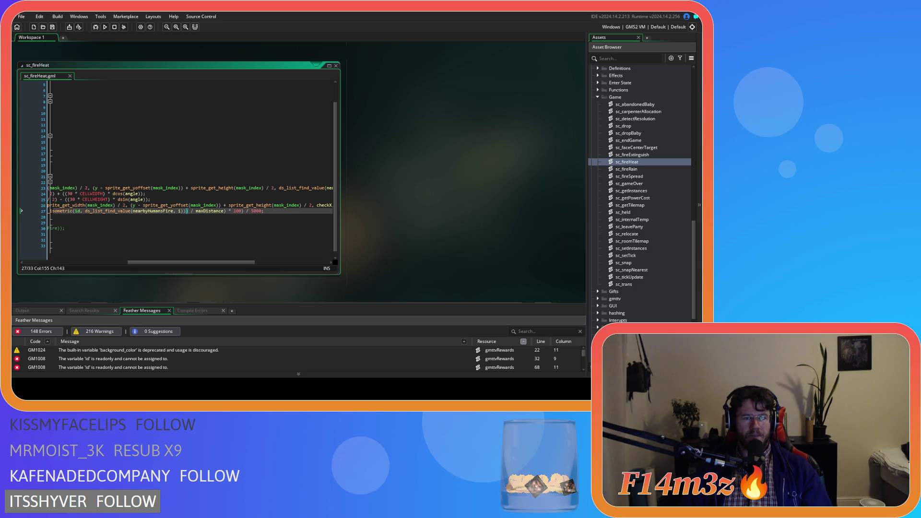
# Change the line 27 divisor in sc_fireHeat to 600 and save.
pyautogui.write('6')
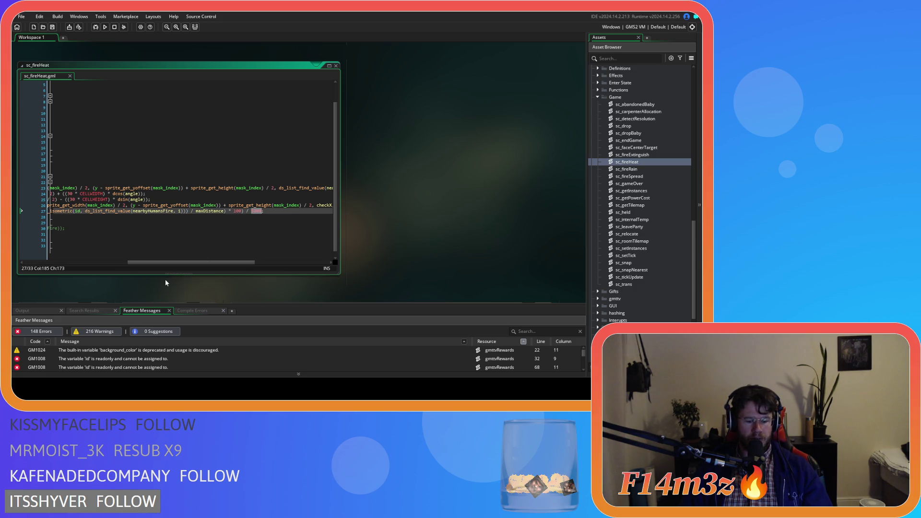
pyautogui.write('00;')
pyautogui.hotkey('ctrl', 's')
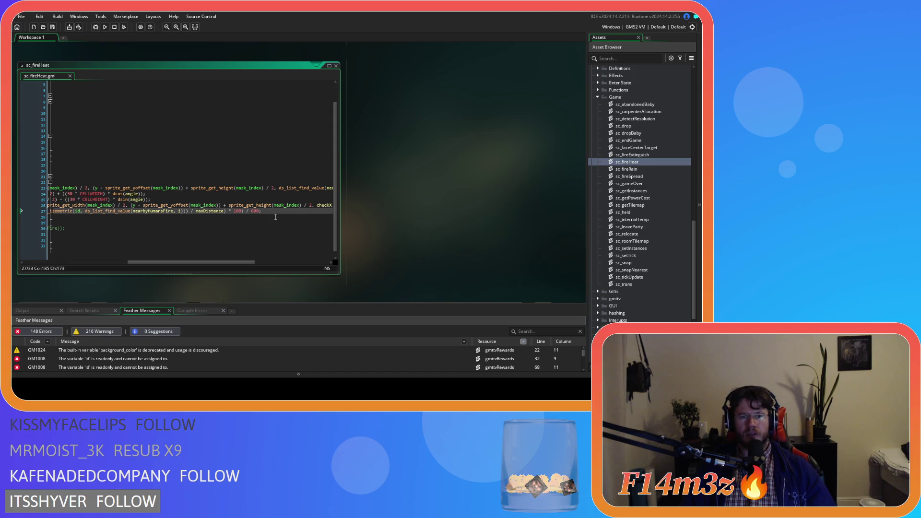
pyautogui.scroll(10, 644, 213)
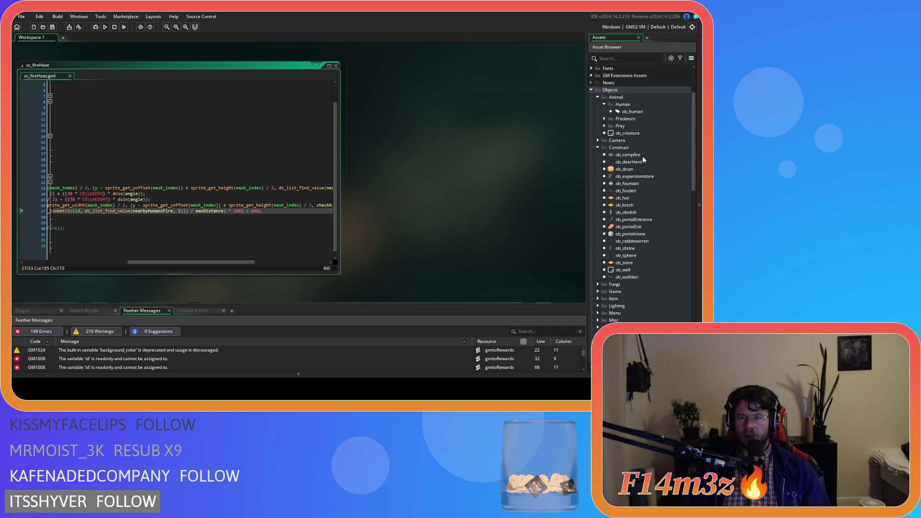
# Open ob_campfire's Step event and inspect its tick-timer check.
pyautogui.doubleClick(642, 155)
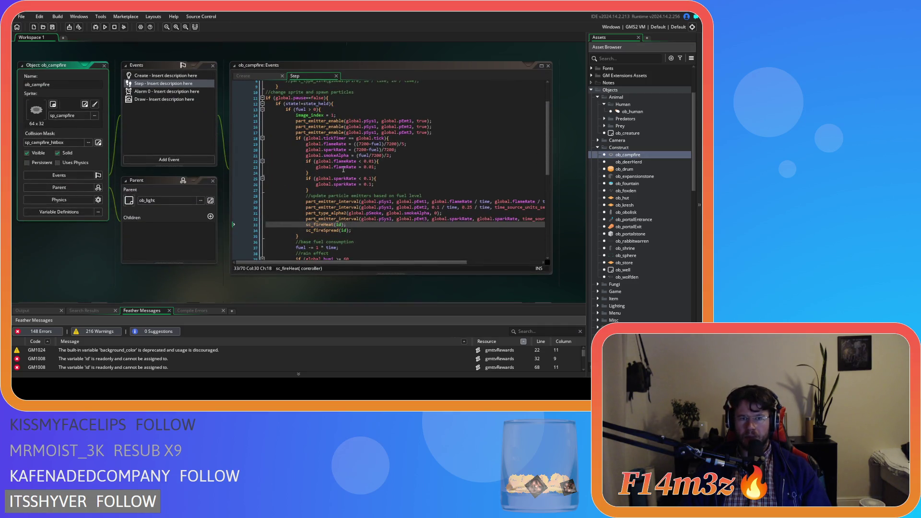
pyautogui.scroll(-2, 363, 230)
pyautogui.scroll(1, 379, 168)
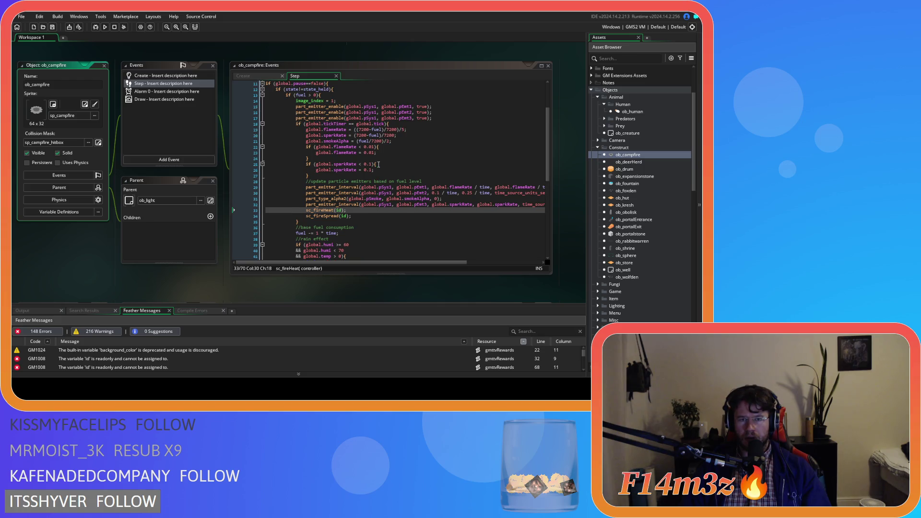
pyautogui.click(389, 124)
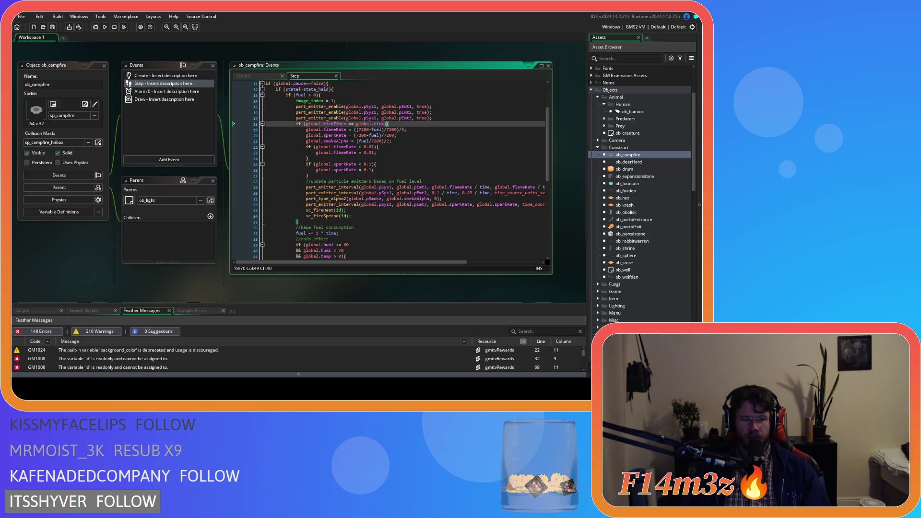
# Restore sc_fireHeat's line 27 heat formula to divide by 5000.
pyautogui.hotkey('ctrl', 'Tab')
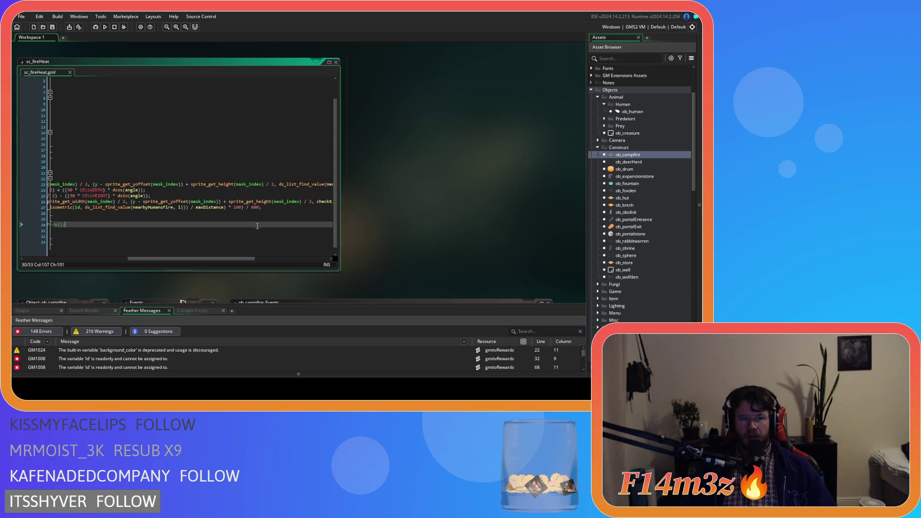
pyautogui.hotkey('ctrl', 's')
pyautogui.press('Down')
pyautogui.press('Down')
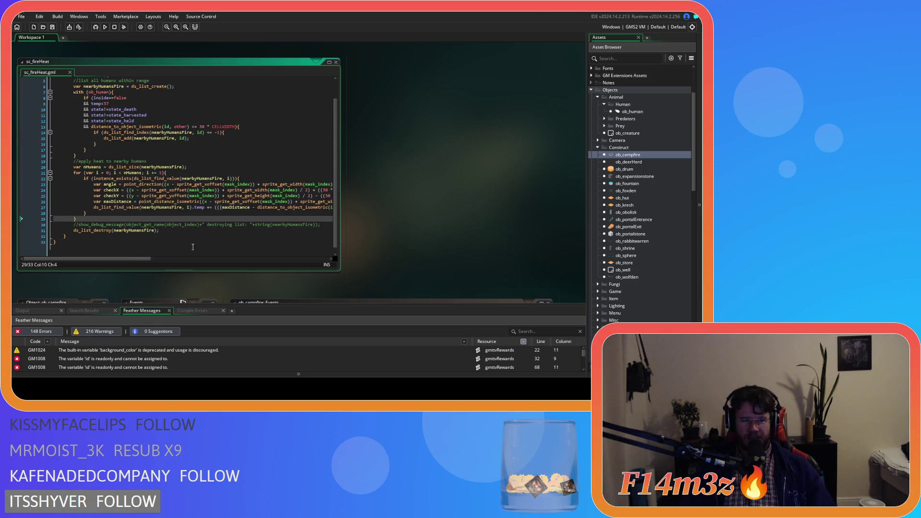
pyautogui.moveTo(126, 261); pyautogui.dragTo(243, 260)
pyautogui.click(221, 206)
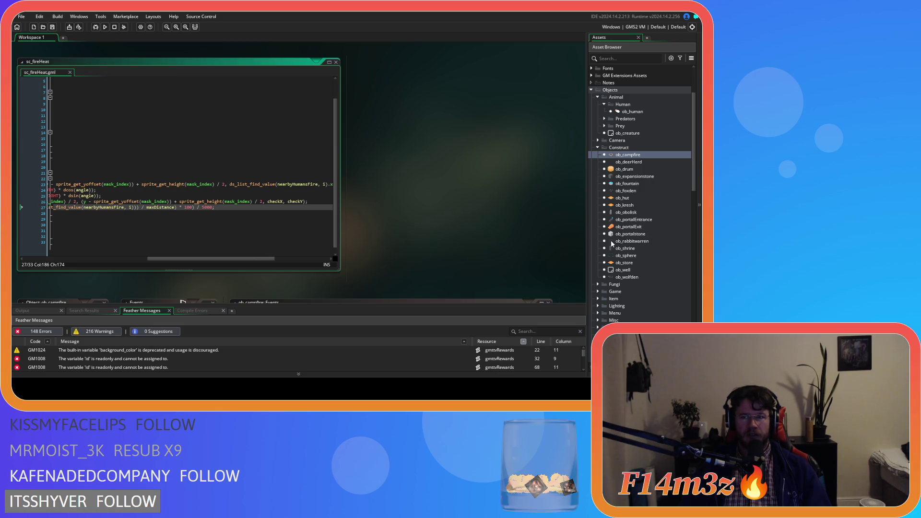
pyautogui.scroll(3, 612, 242)
pyautogui.scroll(-3, 472, 220)
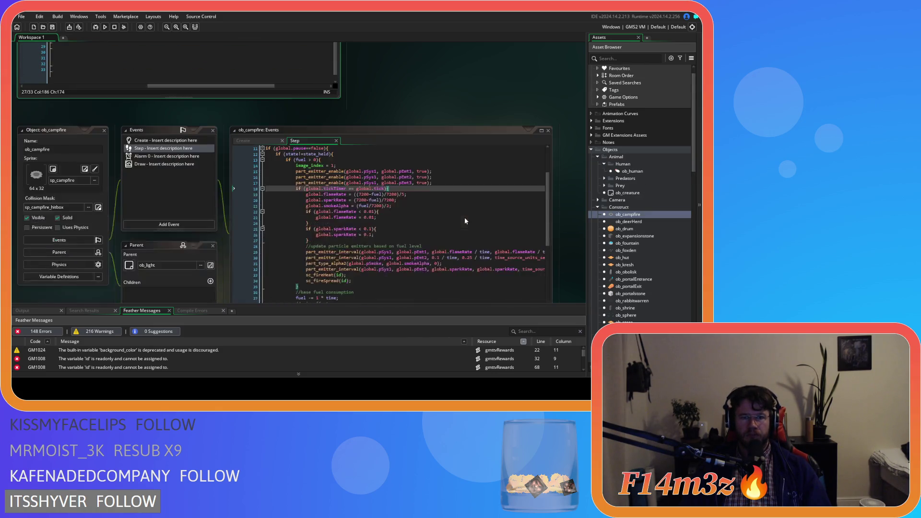
pyautogui.scroll(-2, 240, 245)
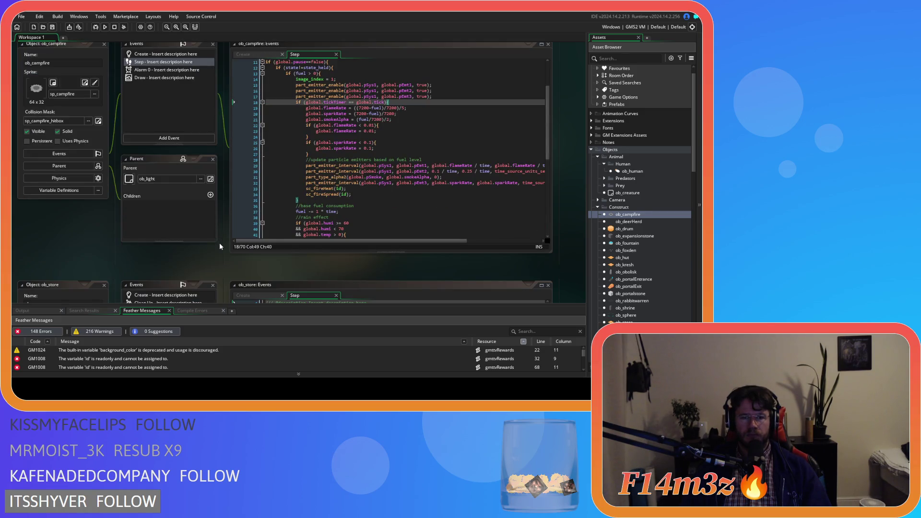
pyautogui.scroll(2, 220, 243)
pyautogui.scroll(-4, 220, 242)
pyautogui.scroll(3, 221, 244)
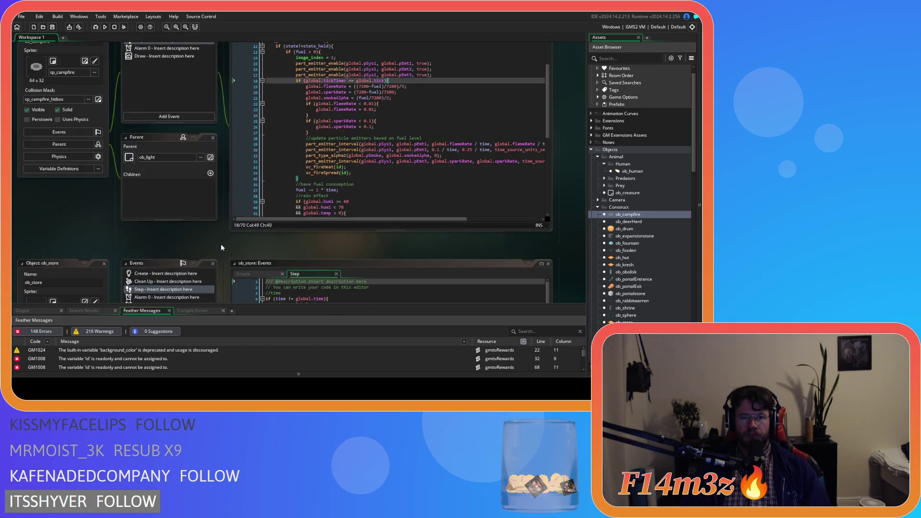
pyautogui.scroll(5, 221, 244)
pyautogui.scroll(5, 378, 226)
pyautogui.hscroll(-2, 382, 243)
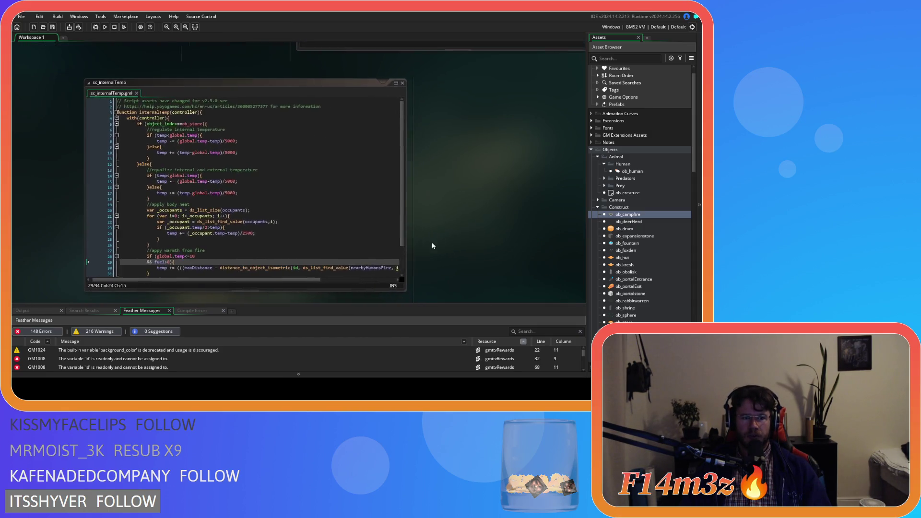
pyautogui.hscroll(2, 422, 242)
pyautogui.scroll(5, 495, 267)
pyautogui.scroll(-3, 461, 270)
pyautogui.scroll(-2, 320, 256)
pyautogui.scroll(1, 318, 264)
pyautogui.scroll(-2, 302, 238)
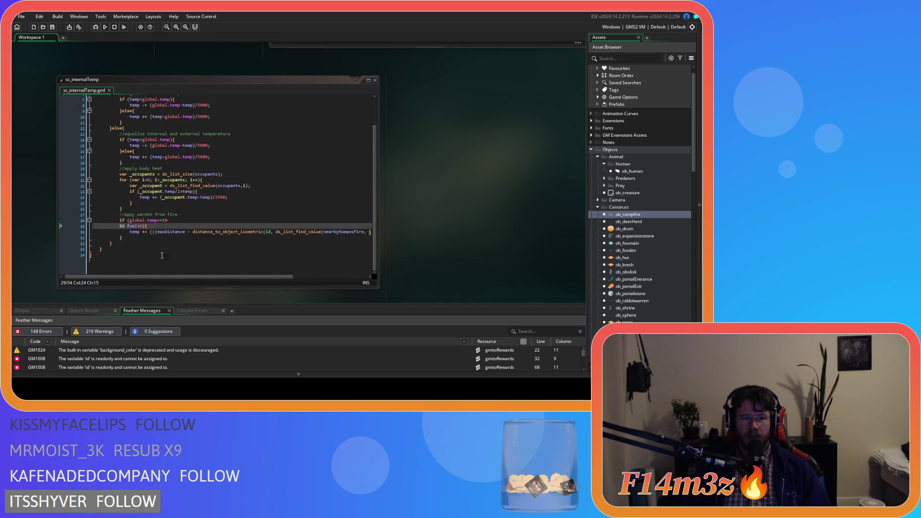
pyautogui.moveTo(150, 237)
pyautogui.mouseDown()
pyautogui.moveTo(387, 234)
pyautogui.moveTo(347, 240)
pyautogui.mouseUp()
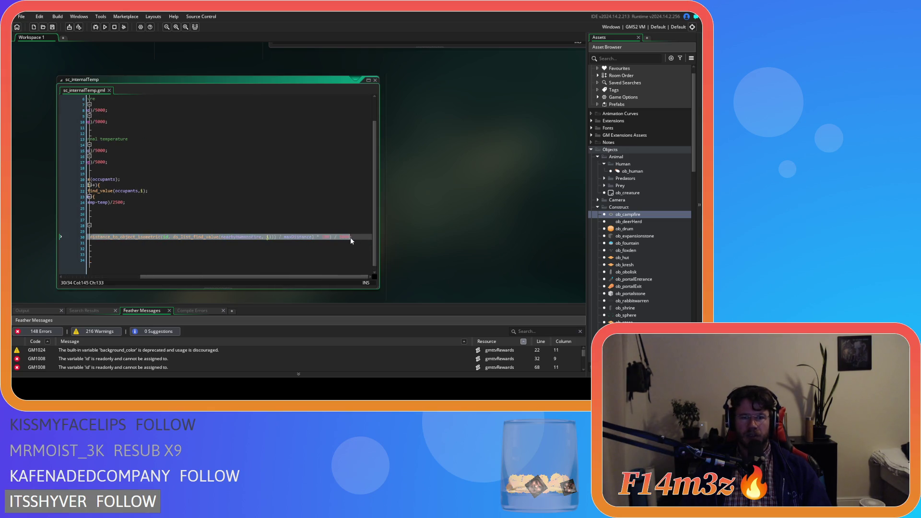
pyautogui.write('temp += 0.02;')
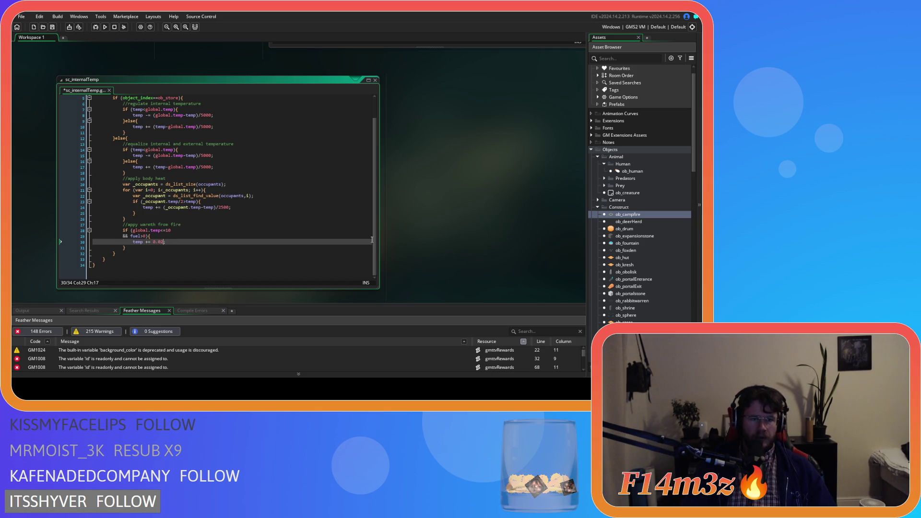
pyautogui.click(220, 247)
pyautogui.hotkey('ctrl', 's')
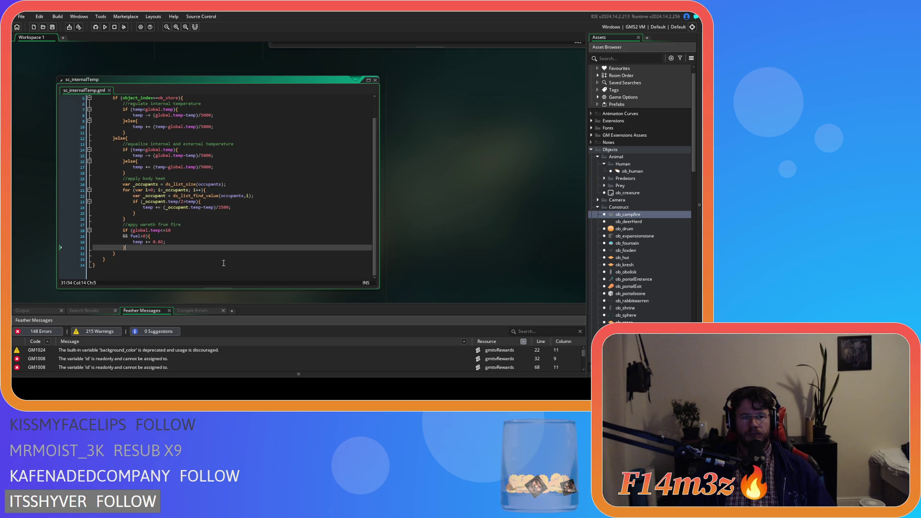
pyautogui.moveTo(434, 257); pyautogui.dragTo(465, 264)
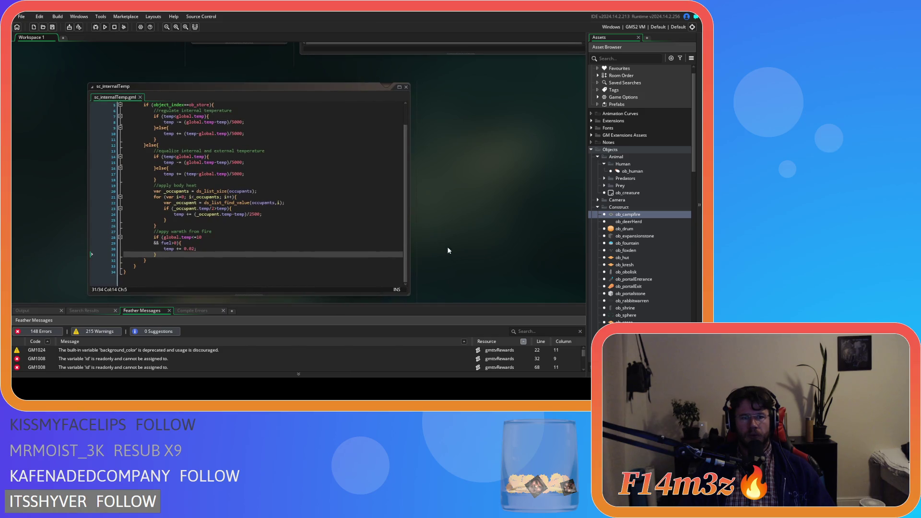
pyautogui.moveTo(434, 230)
pyautogui.mouseDown()
pyautogui.moveTo(428, 206)
pyautogui.moveTo(430, 215)
pyautogui.mouseUp()
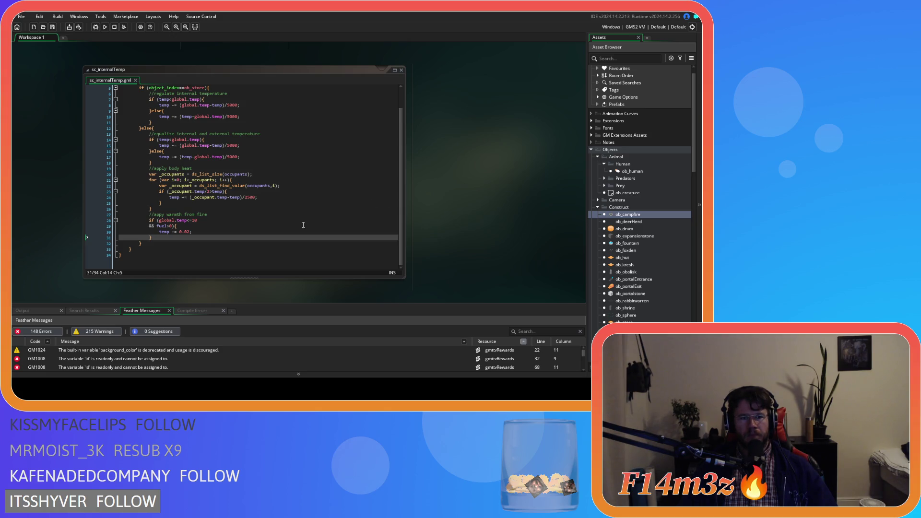
pyautogui.click(240, 216)
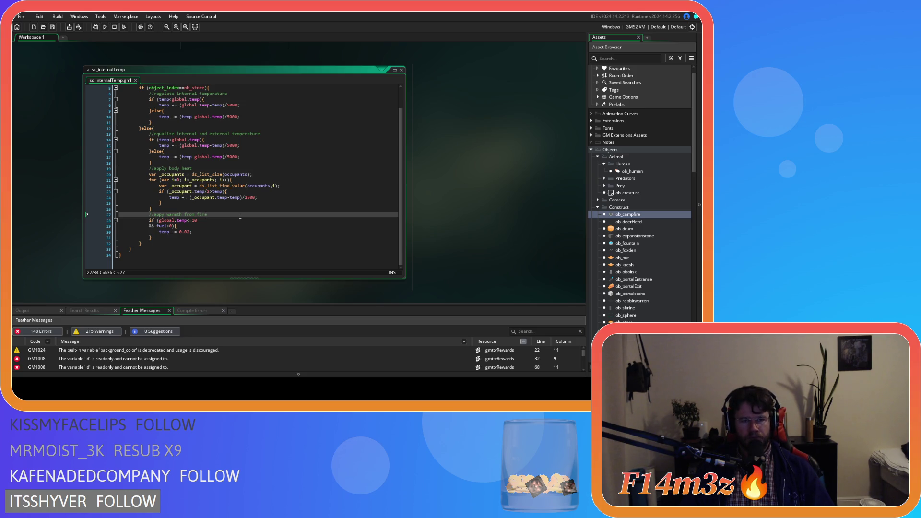
pyautogui.click(247, 197)
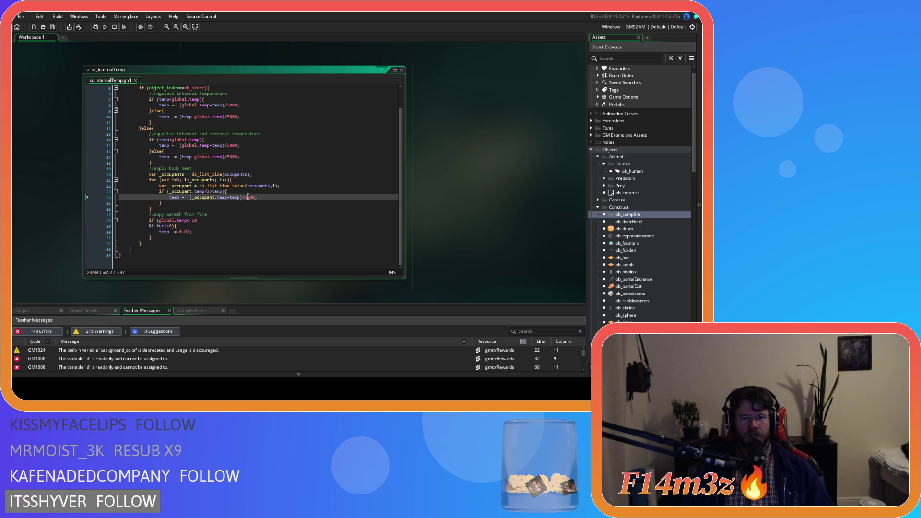
pyautogui.moveTo(227, 157); pyautogui.dragTo(236, 157)
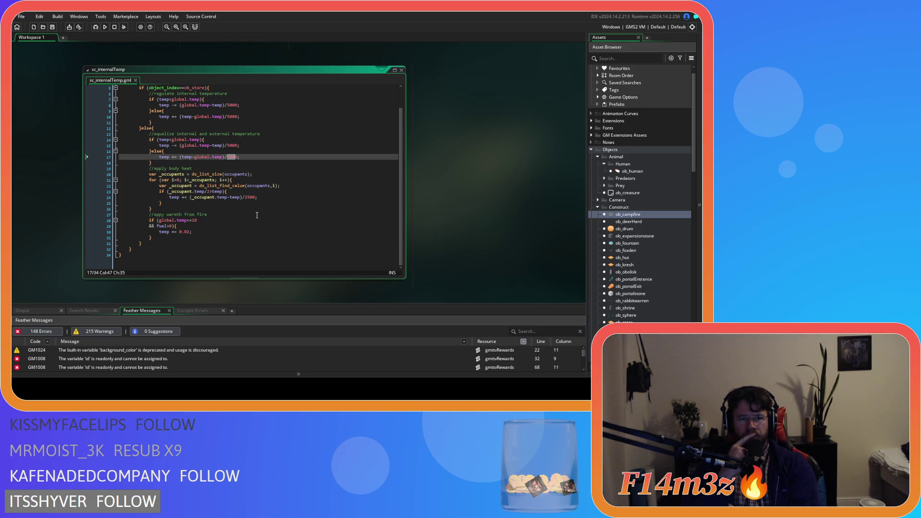
pyautogui.scroll(2, 257, 215)
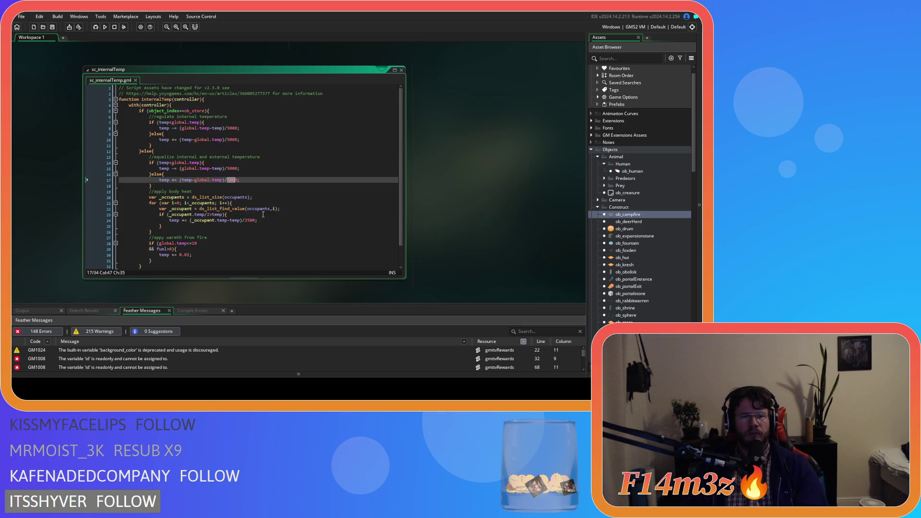
pyautogui.moveTo(186, 140); pyautogui.dragTo(188, 145)
pyautogui.click(196, 128)
pyautogui.click(223, 133)
pyautogui.click(221, 154)
pyautogui.press('Up')
pyautogui.press('Up')
pyautogui.press('Up')
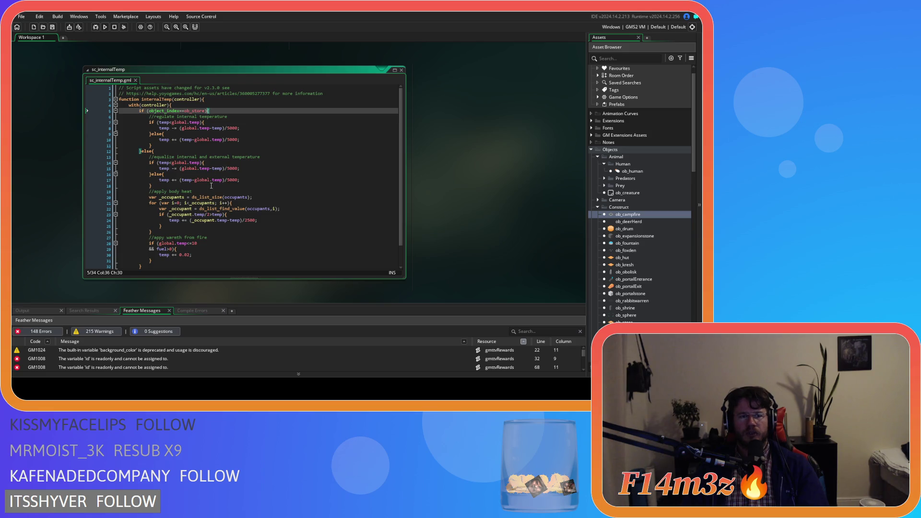
pyautogui.scroll(-2, 211, 185)
pyautogui.click(250, 214)
pyautogui.click(250, 207)
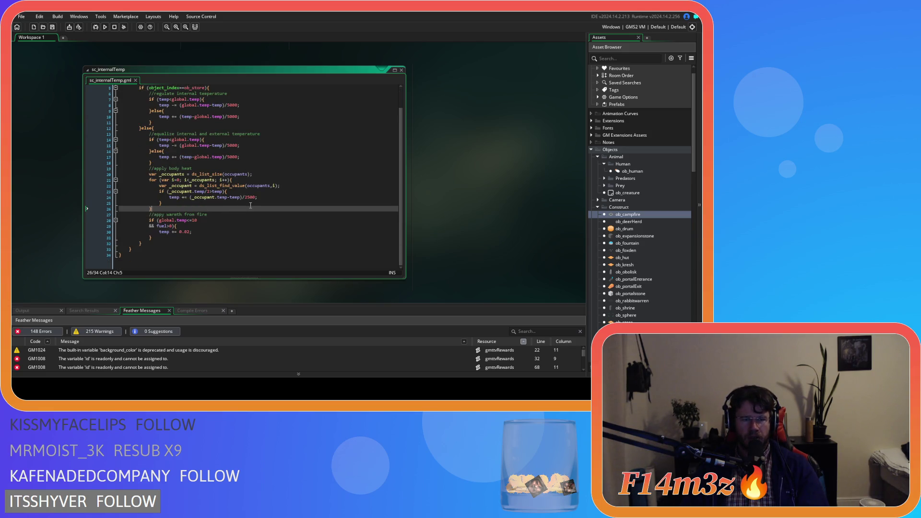
pyautogui.click(268, 198)
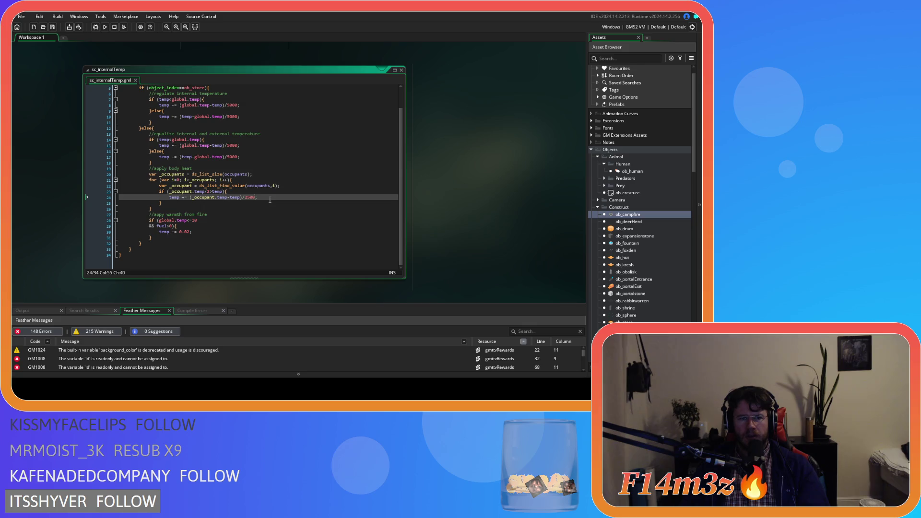
pyautogui.moveTo(244, 198); pyautogui.dragTo(255, 198)
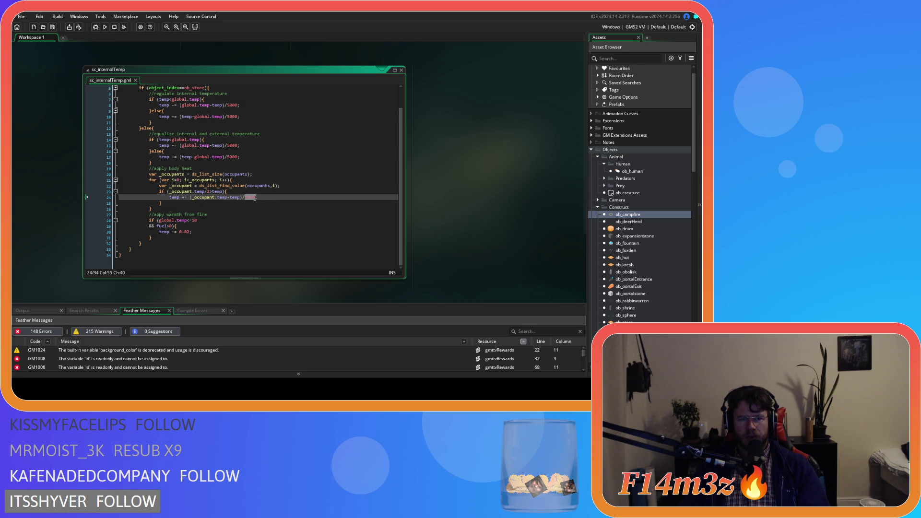
pyautogui.doubleClick(232, 157)
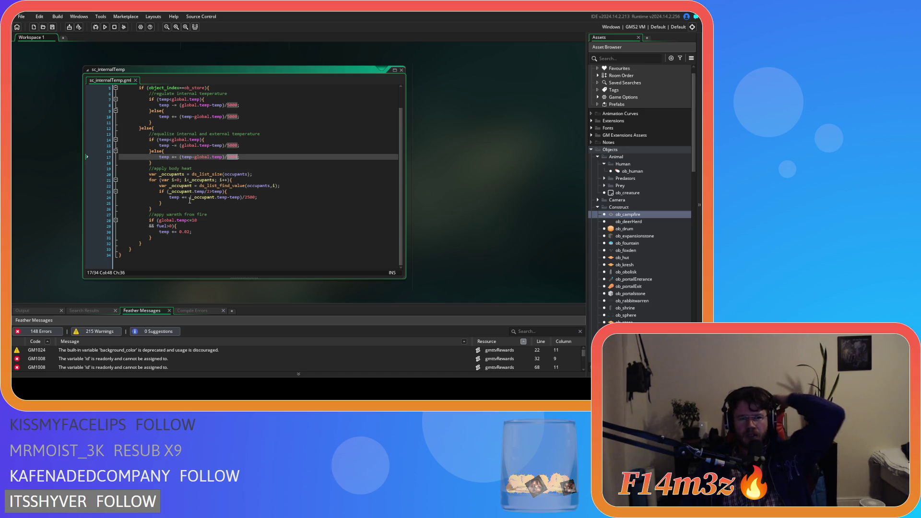
pyautogui.doubleClick(205, 158)
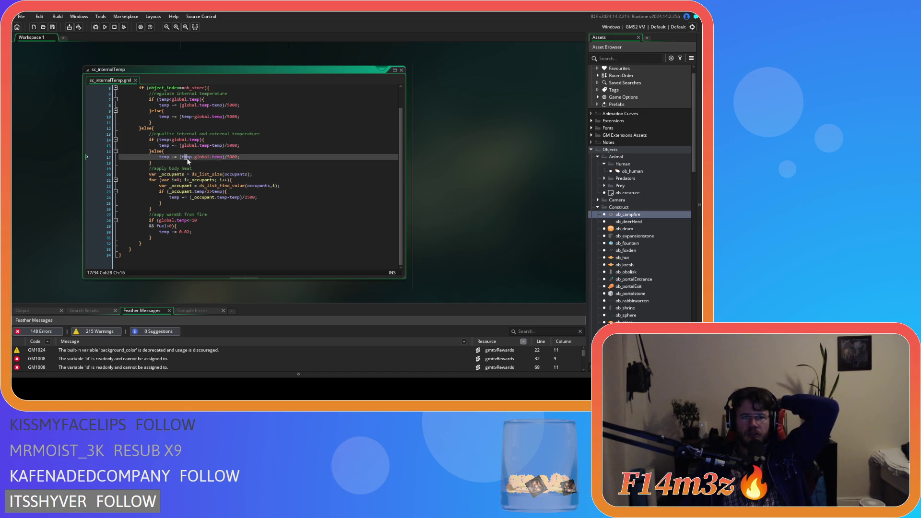
pyautogui.moveTo(219, 172)
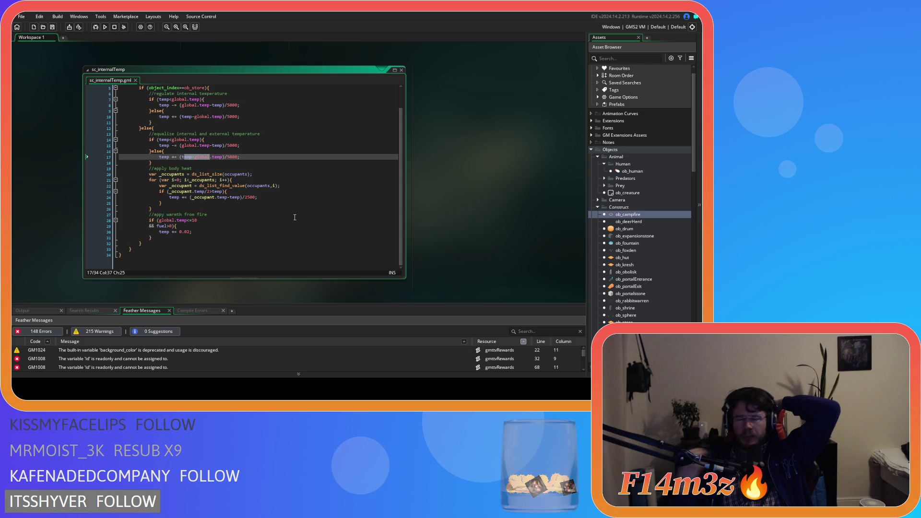
pyautogui.click(53, 30)
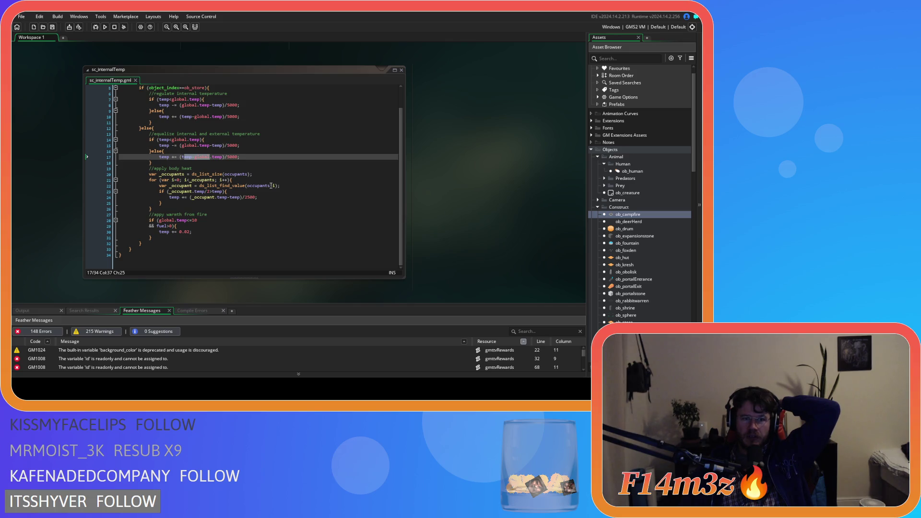
# Delete the '&& fuel>0' line from sc_internalTemp's fire-warmth check and save.
pyautogui.click(286, 211)
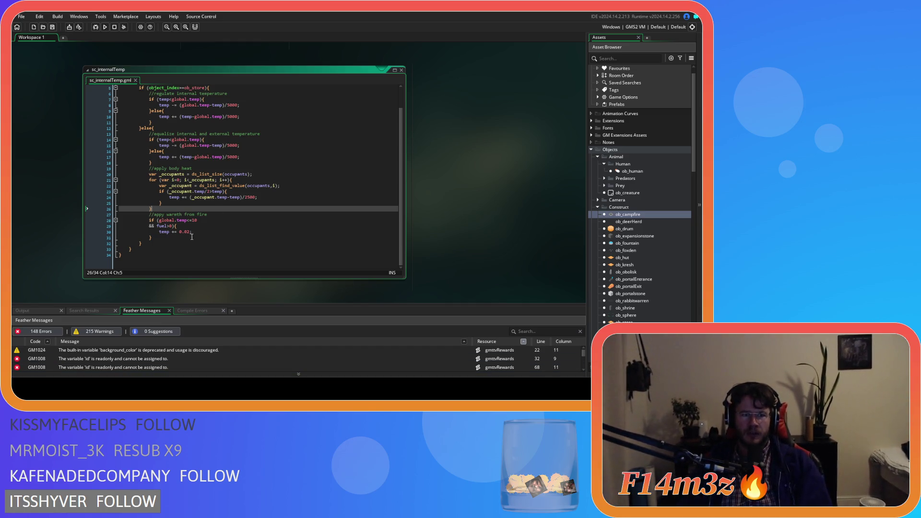
pyautogui.click(171, 226)
pyautogui.press('Return')
pyautogui.click(190, 225)
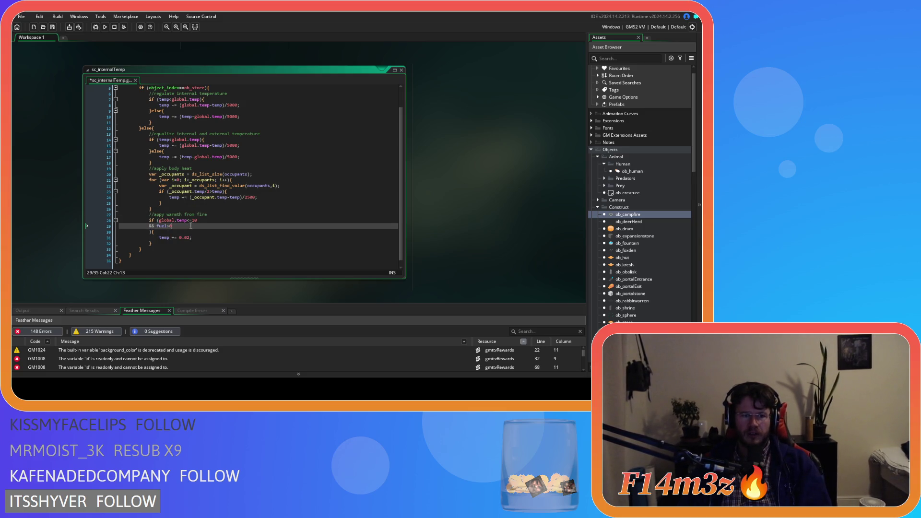
pyautogui.tripleClick(190, 225)
pyautogui.hotkey('ctrl', 's')
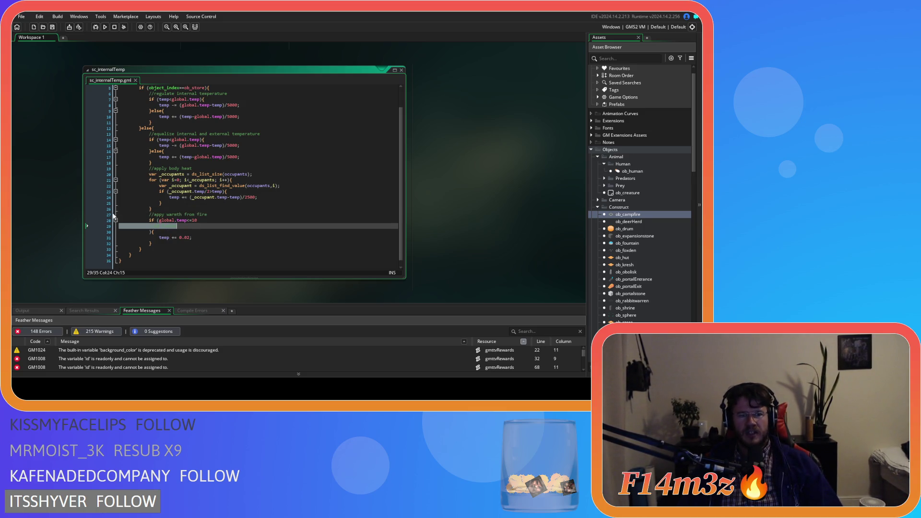